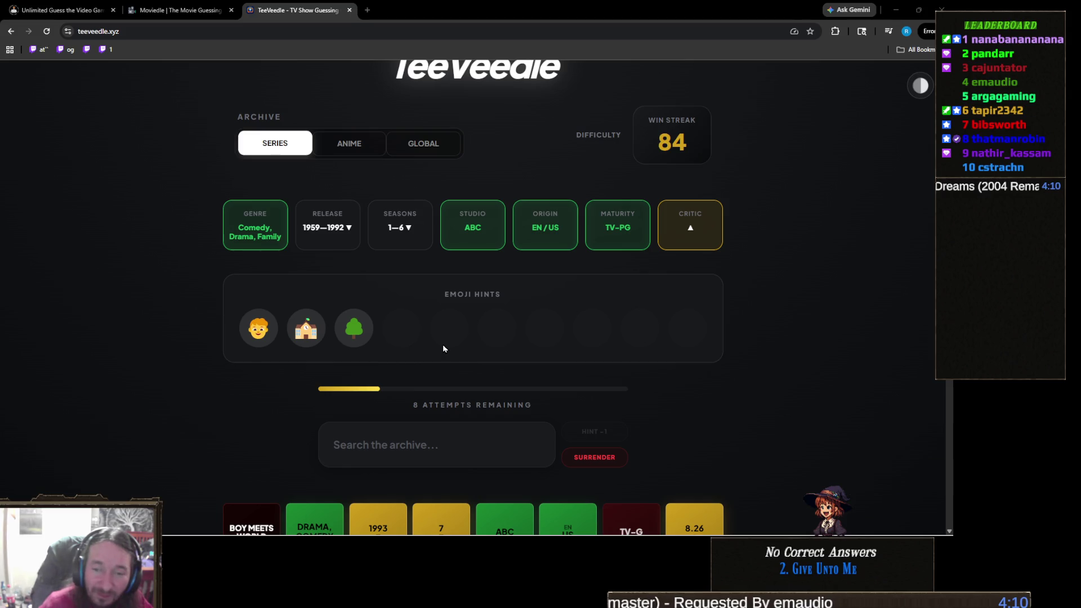
Search 'fresh pri' and guess The Fresh Prince of Bel-Air
left_click(387, 435)
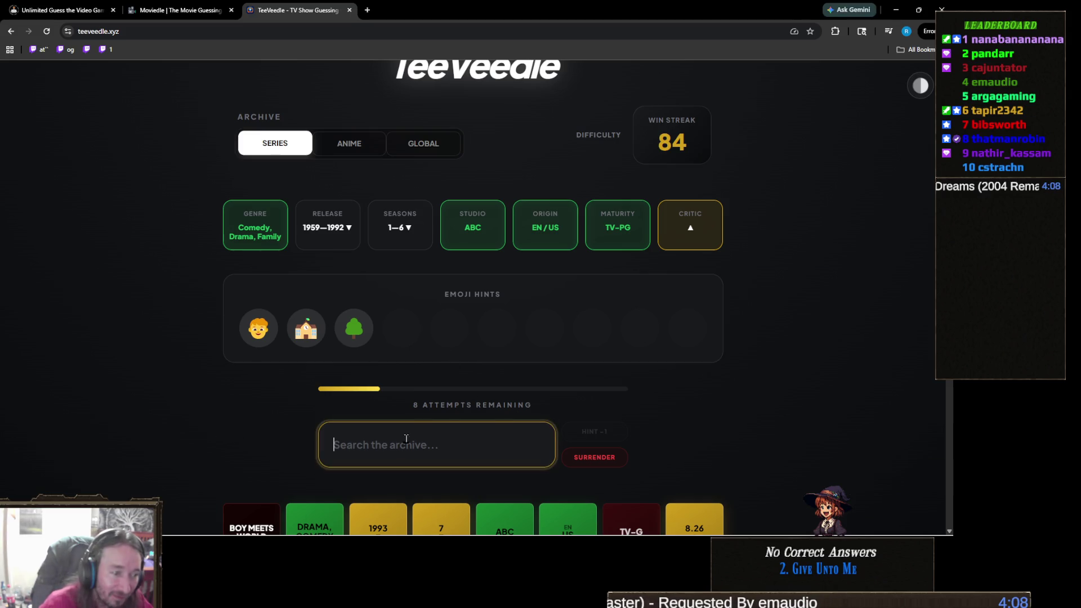
type("frea")
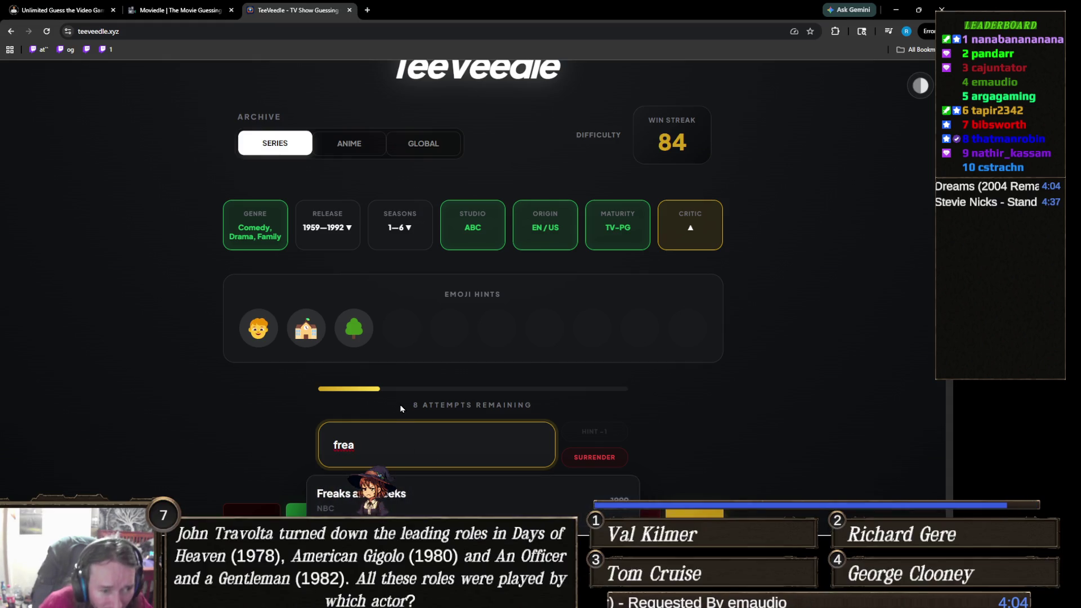
key("alt+Tab")
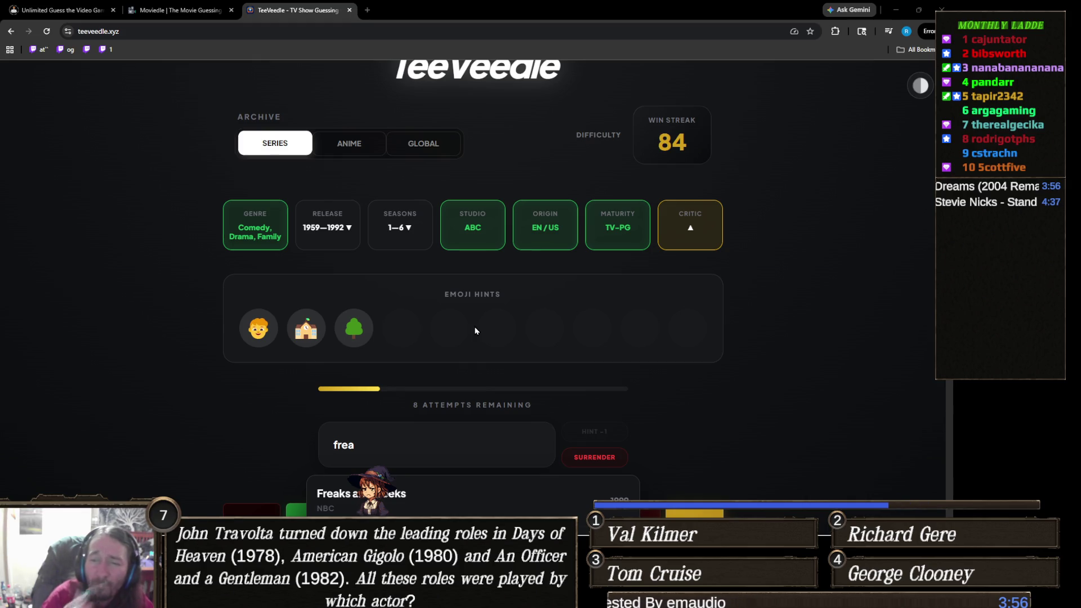
double_click(367, 449)
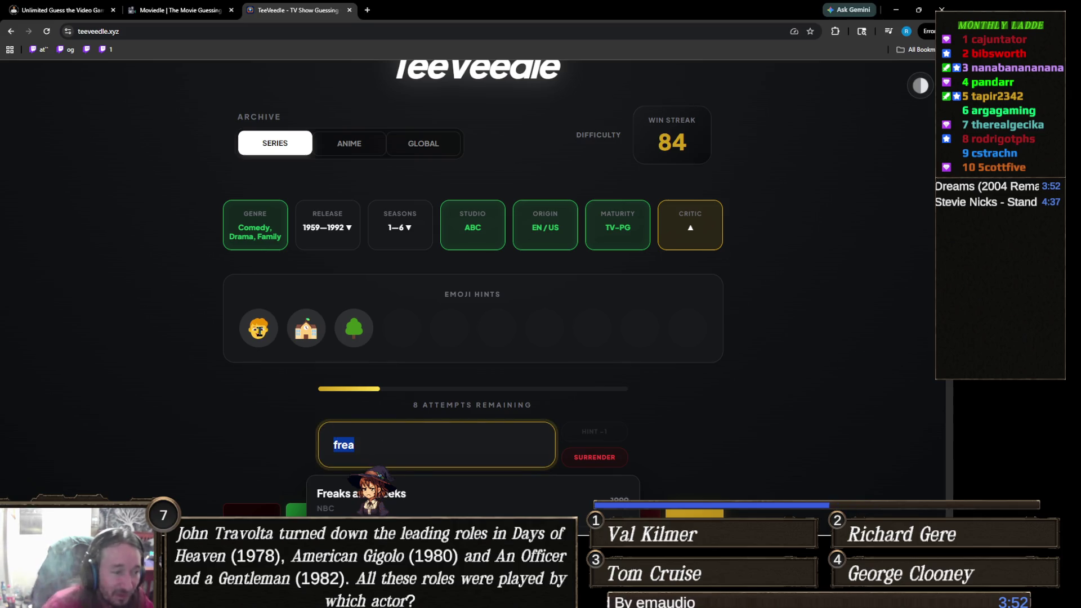
scroll(495, 471, "down", 2)
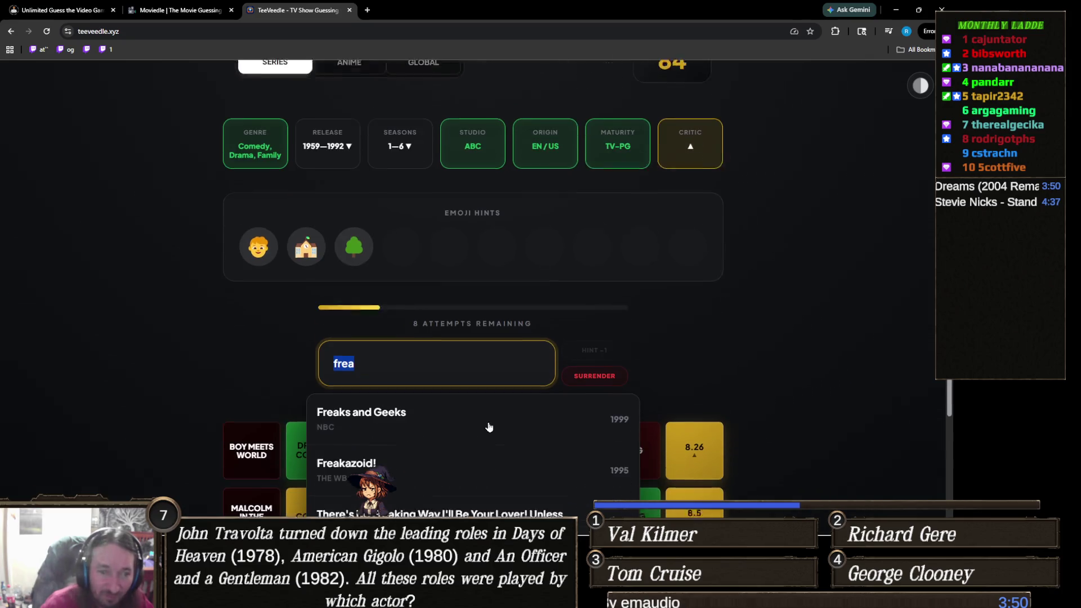
type("fresh pri")
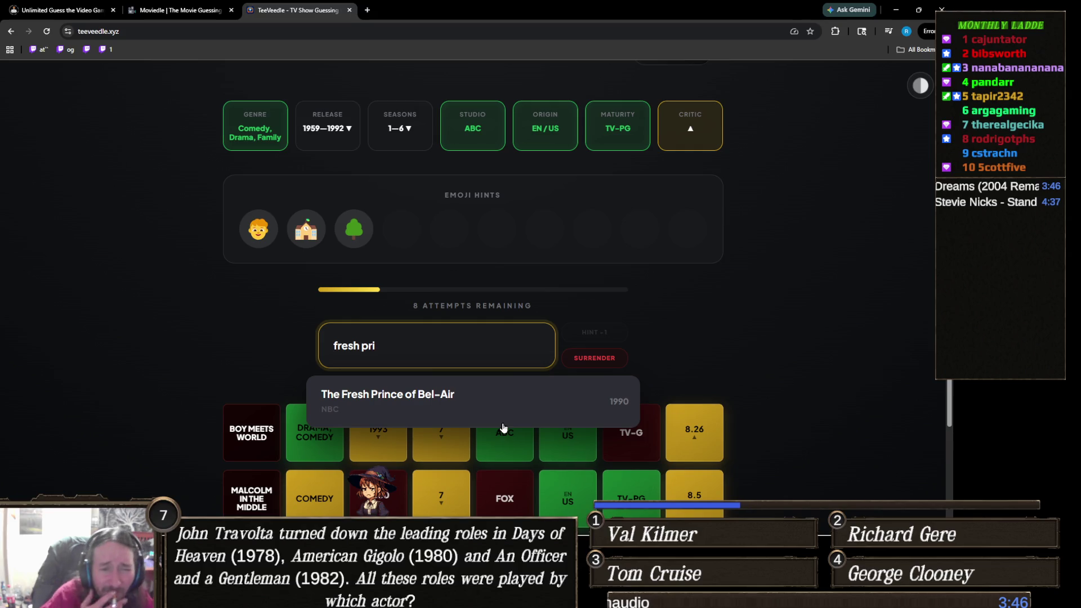
left_click(433, 402)
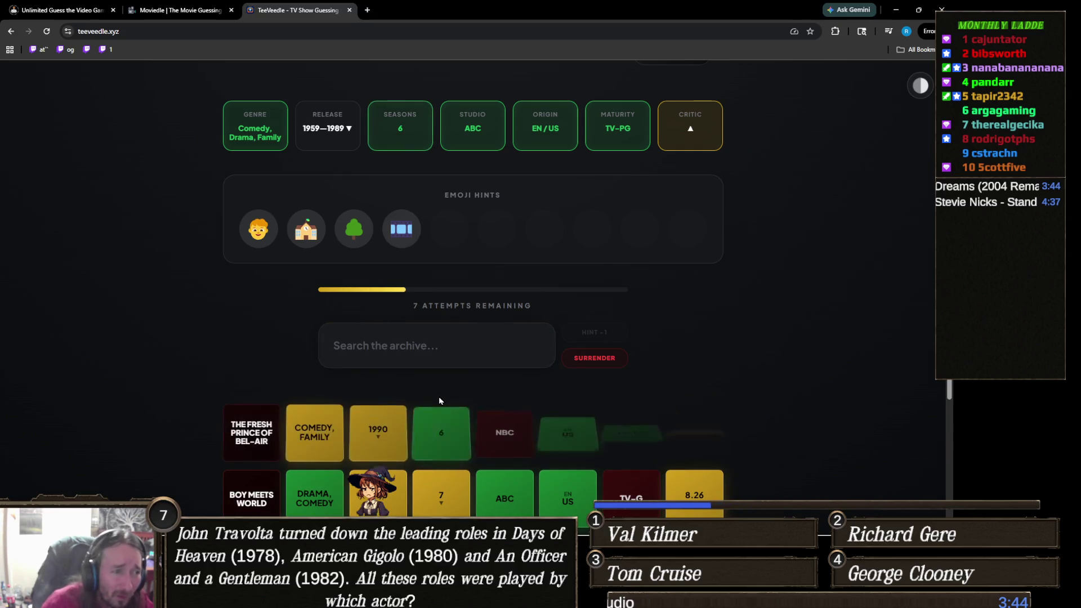
Search 'saved', guess Saved by the Bell, and reveal the text hint
scroll(438, 396, "up", 1)
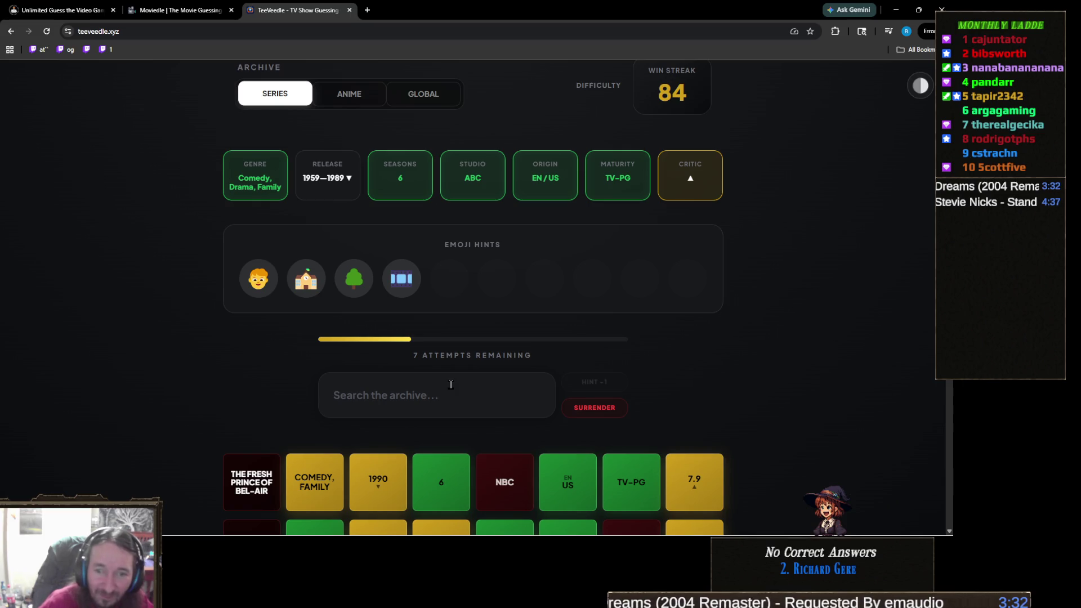
left_click(440, 397)
type("sa")
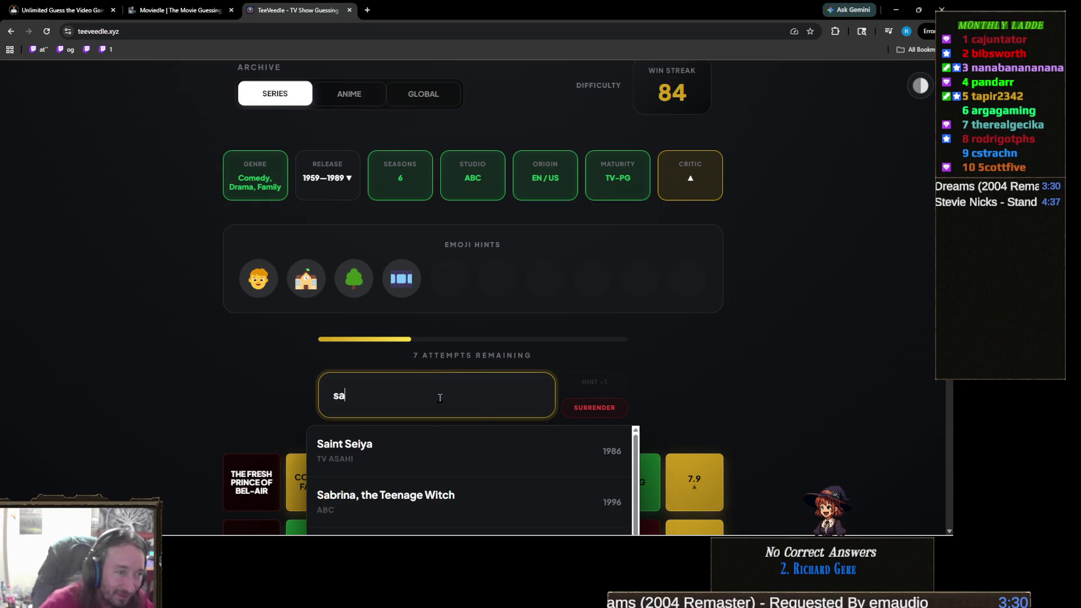
type("ved")
left_click(442, 447)
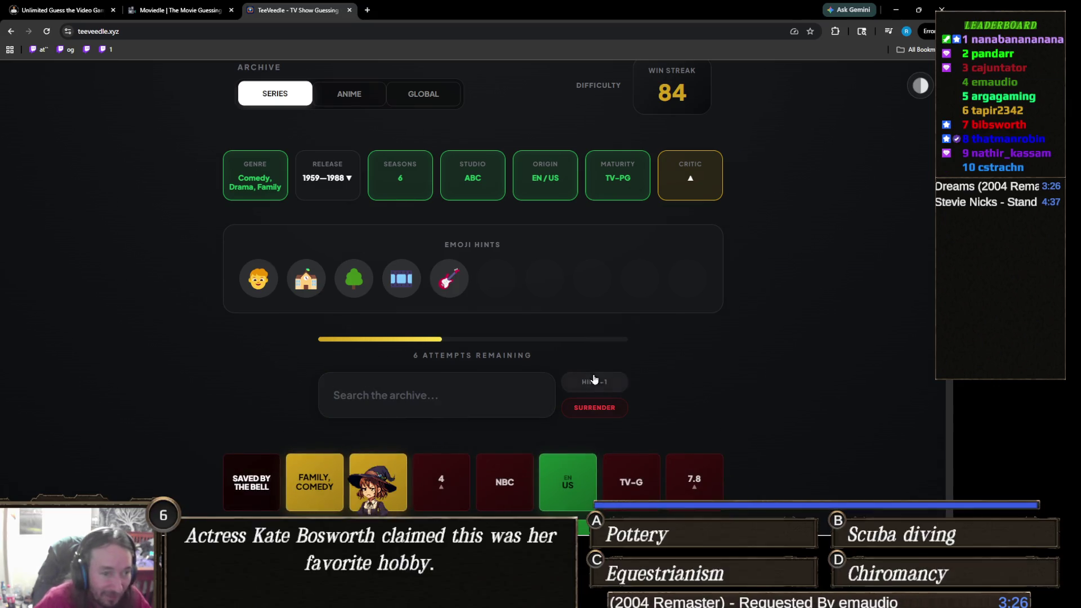
left_click(594, 380)
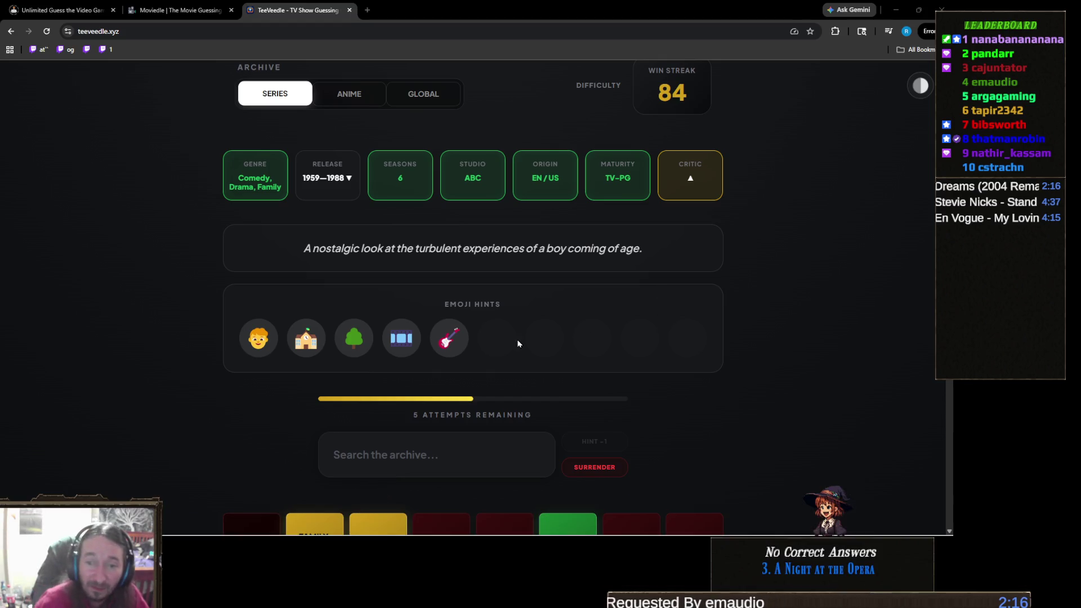
Search 'wonder ye' and guess The Wonder Years to solve the puzzle
left_click(445, 449)
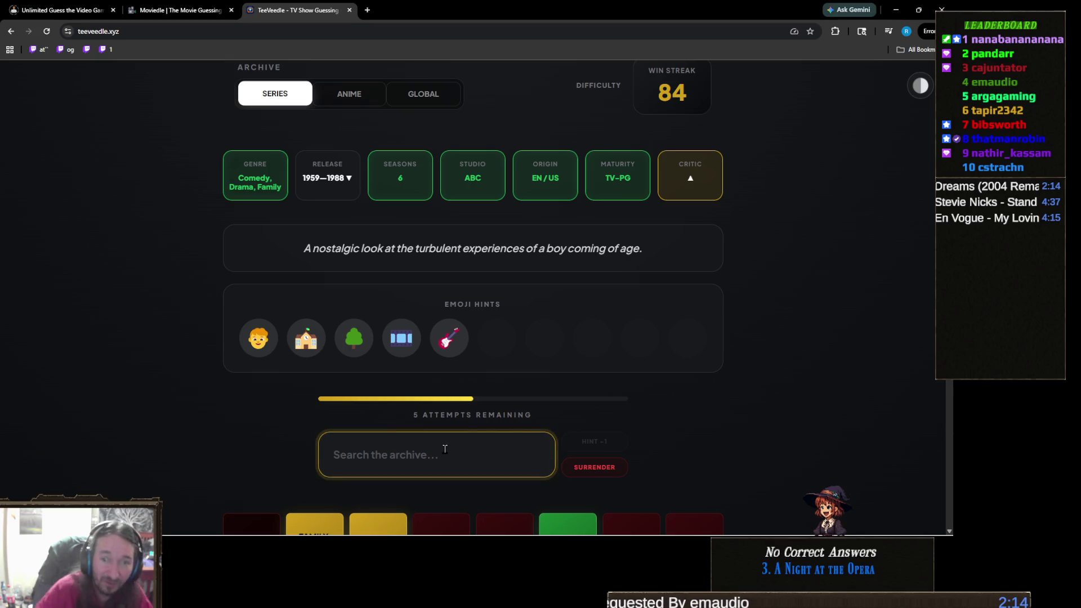
type("wonder ye")
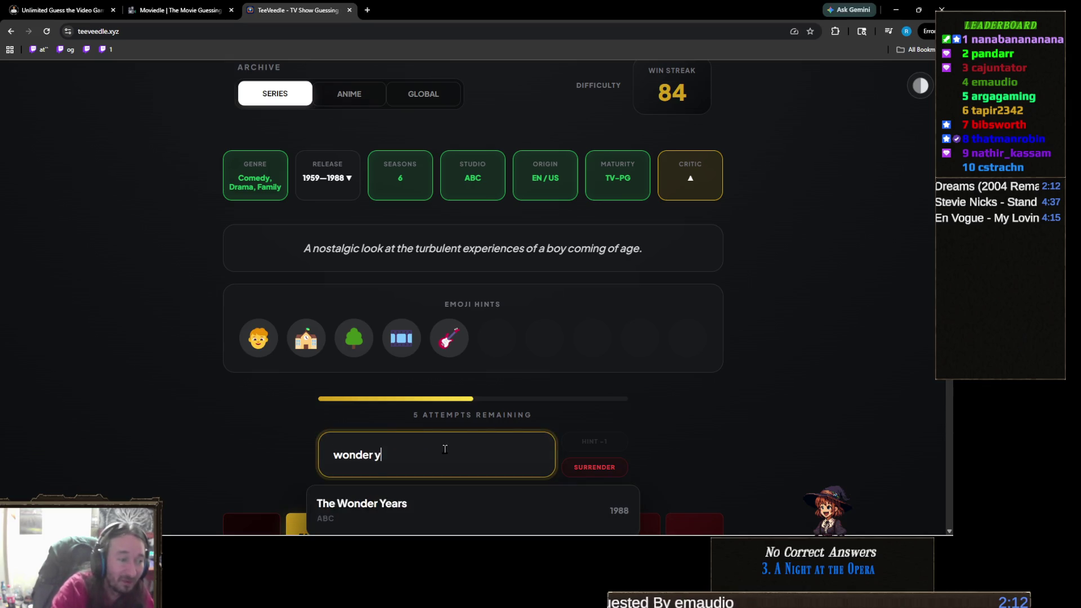
left_click(376, 511)
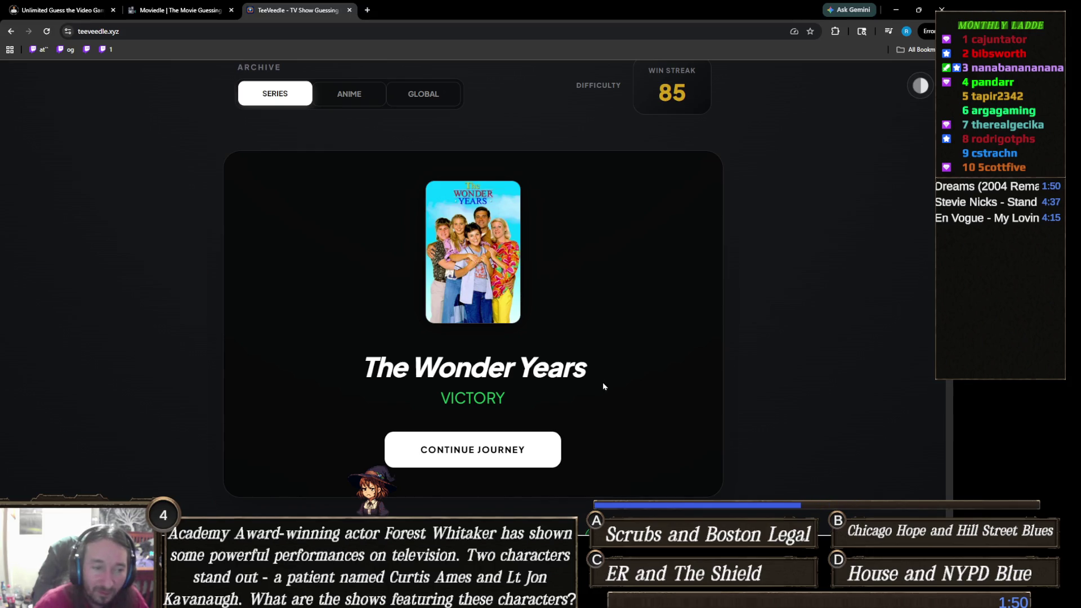
Continue the journey to load a fresh puzzle with 10 attempts
double_click(569, 369)
left_click(618, 372)
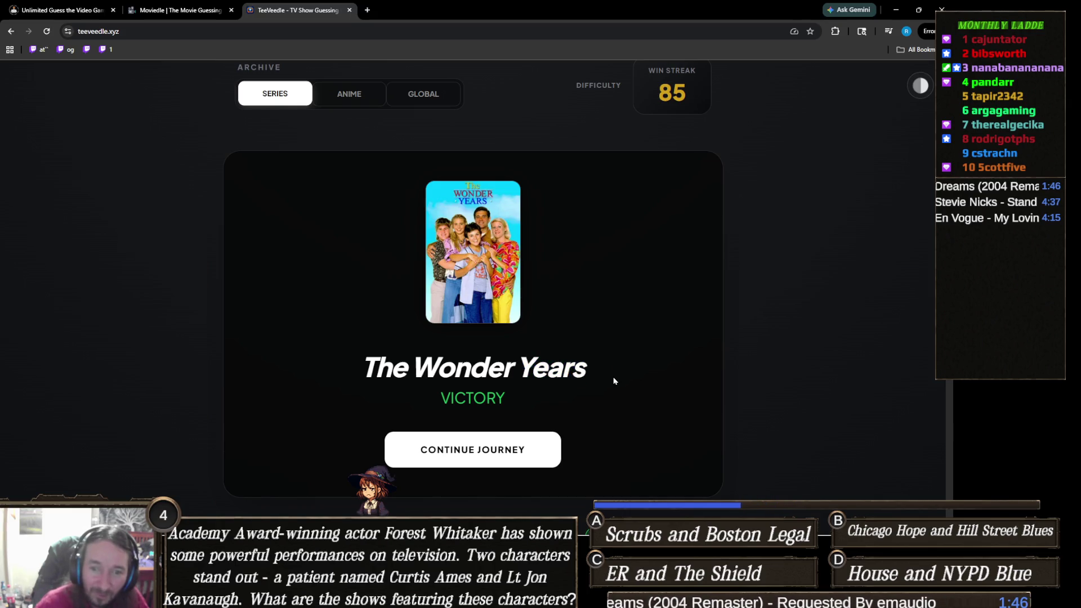
scroll(620, 372, "down", 2)
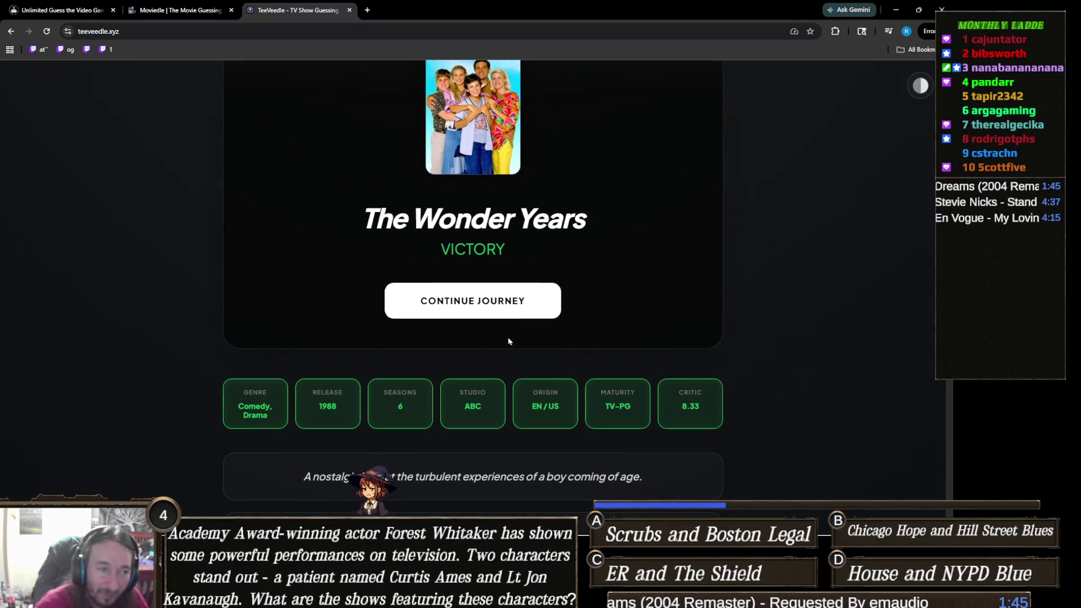
left_click(521, 310)
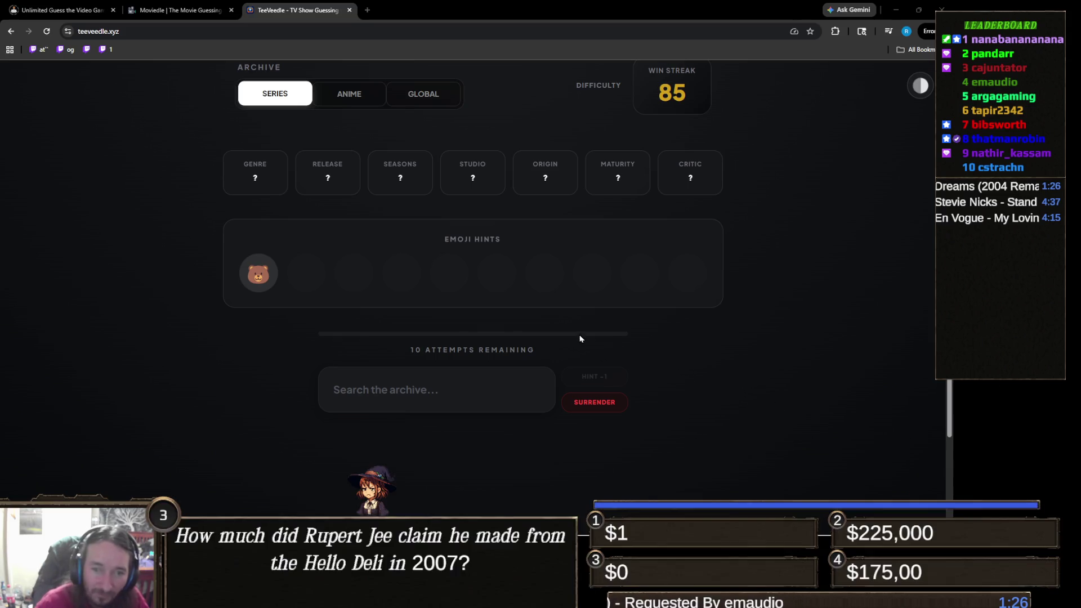
Search 'winnie' and guess The New Adventures of Winnie the Pooh
left_click(476, 372)
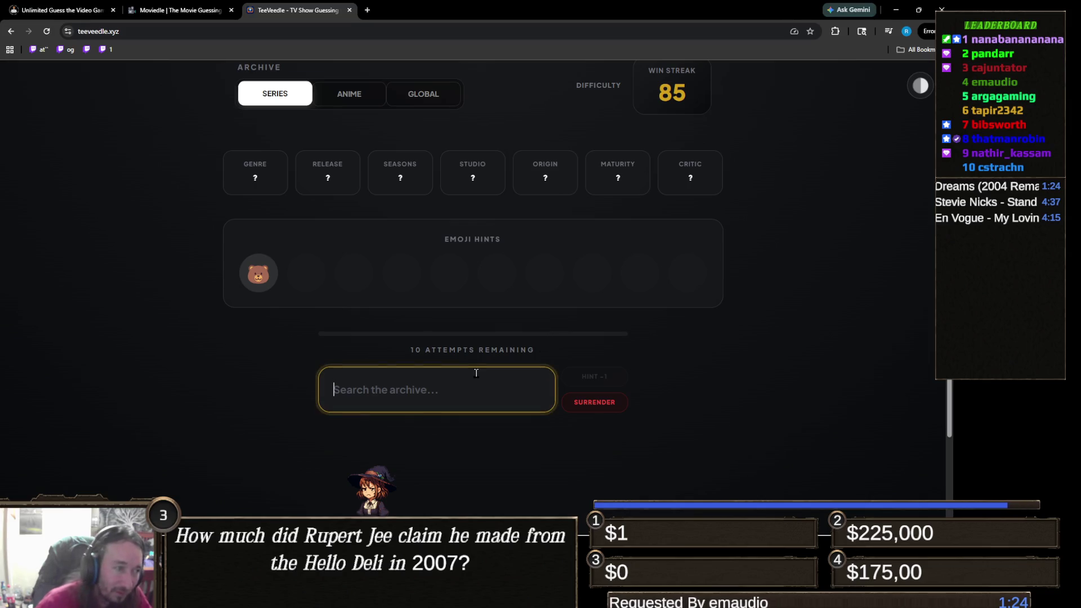
type("winnie")
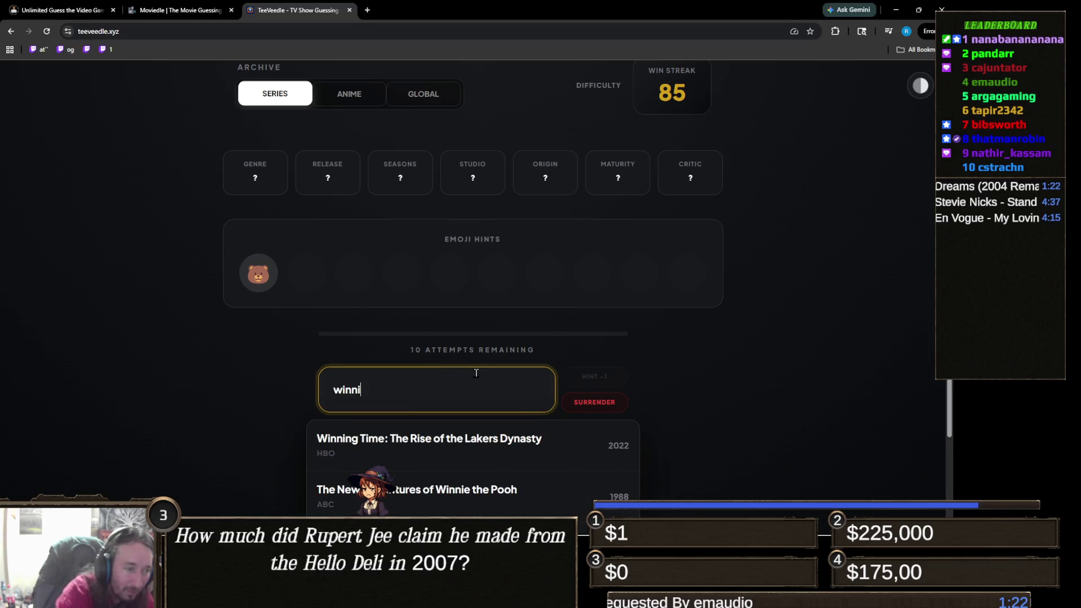
left_click(481, 446)
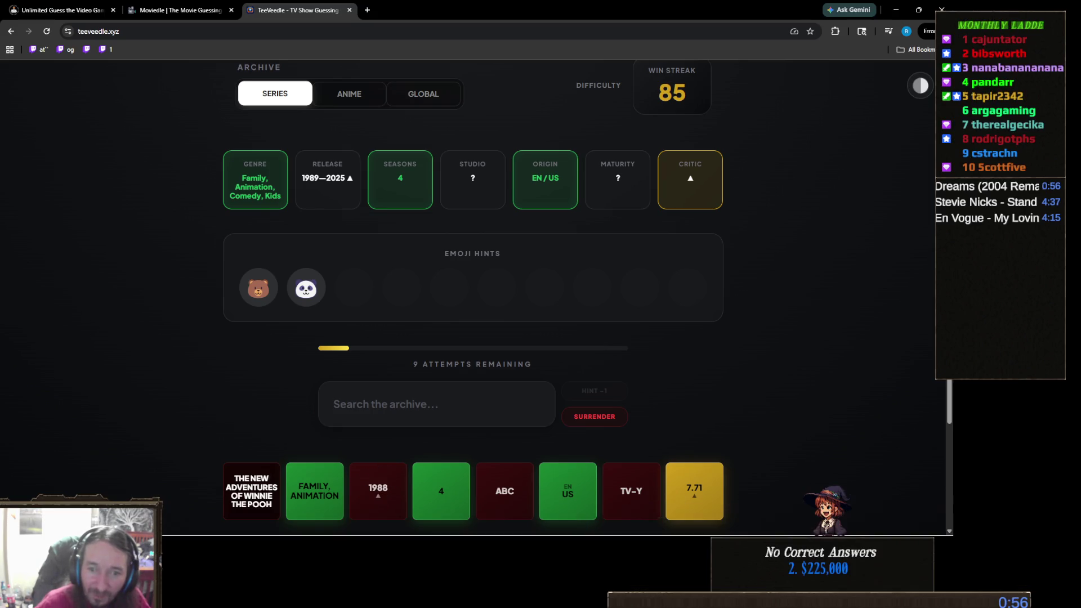
Search 'gumm' and guess Disney's Adventures of the Gummi Bears
left_click(443, 418)
type("th")
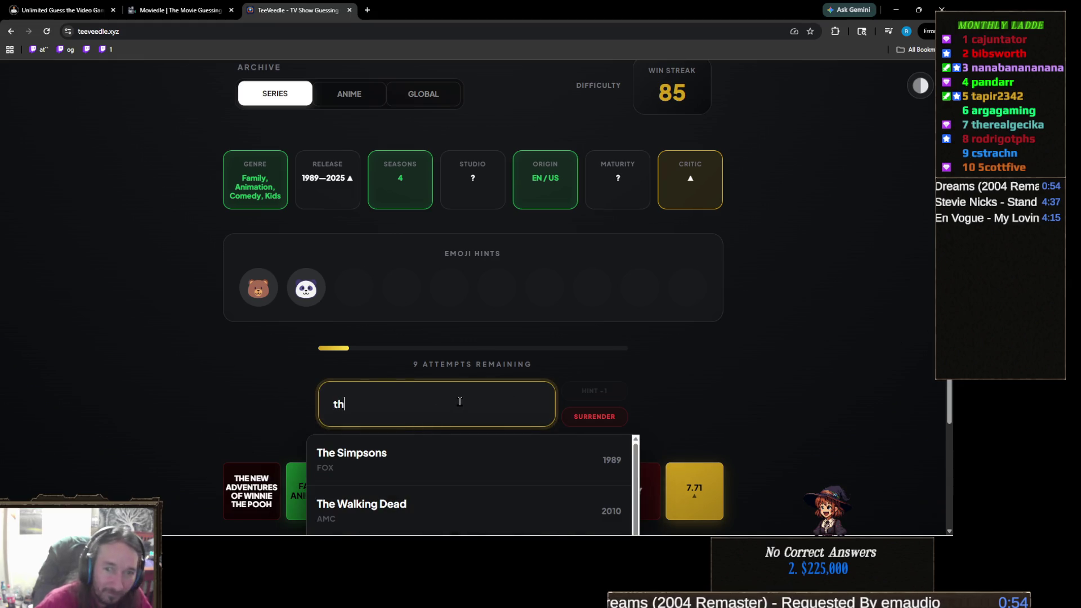
type("e gummy")
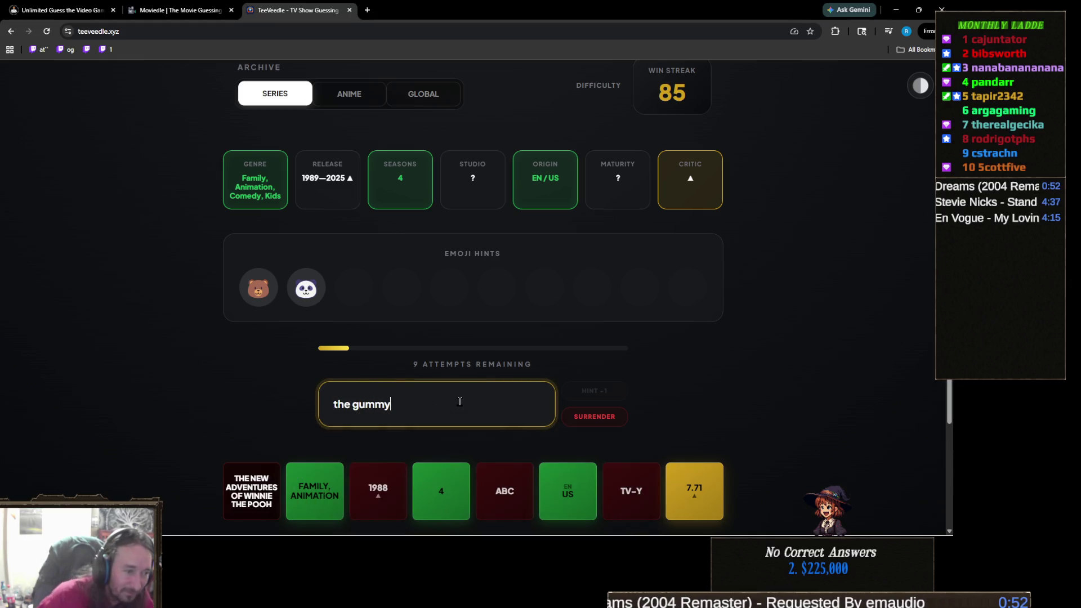
key("BackSpace")
key("BackSpace")
key("BackSpace")
key("BackSpace")
key("BackSpace")
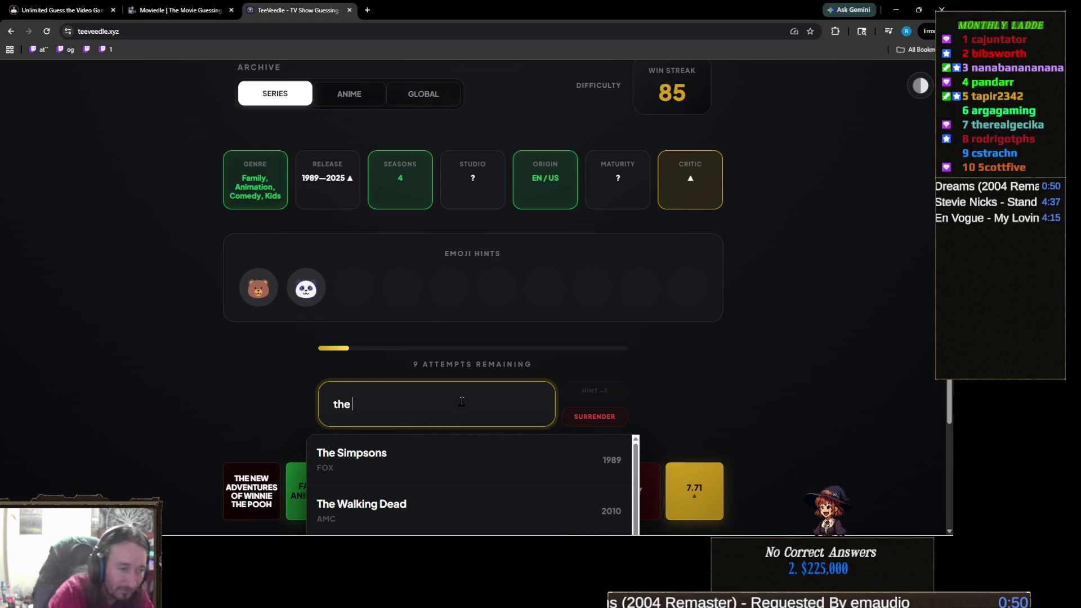
type("gummy")
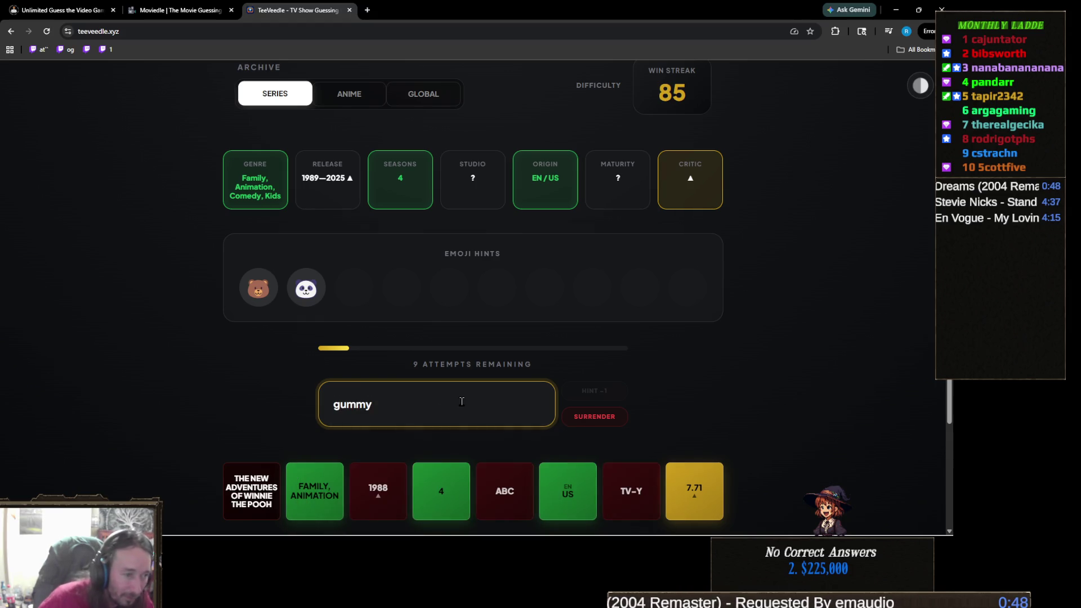
key("BackSpace")
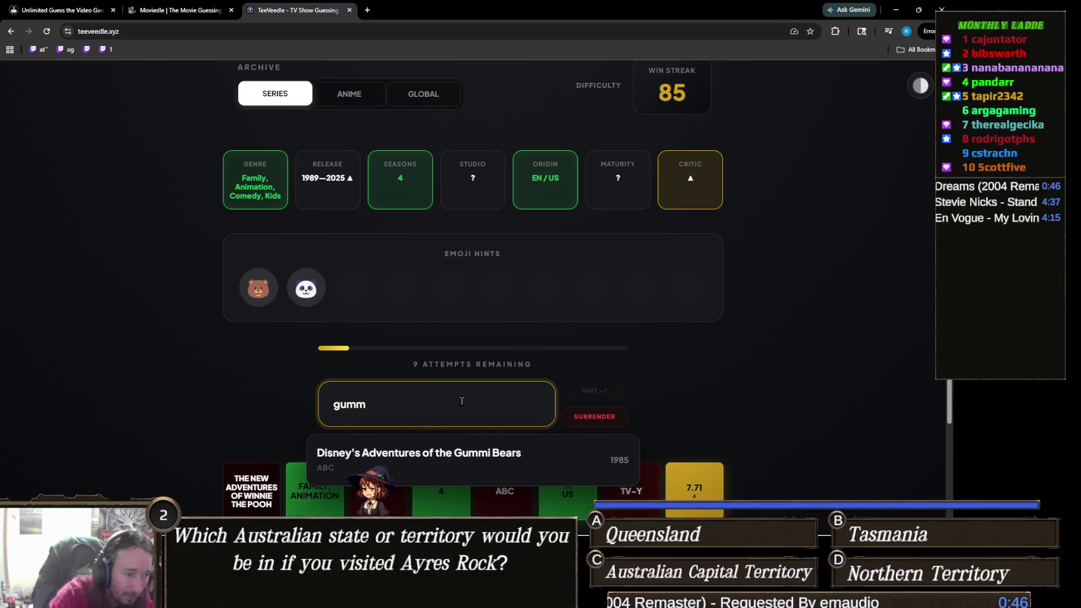
left_click(465, 445)
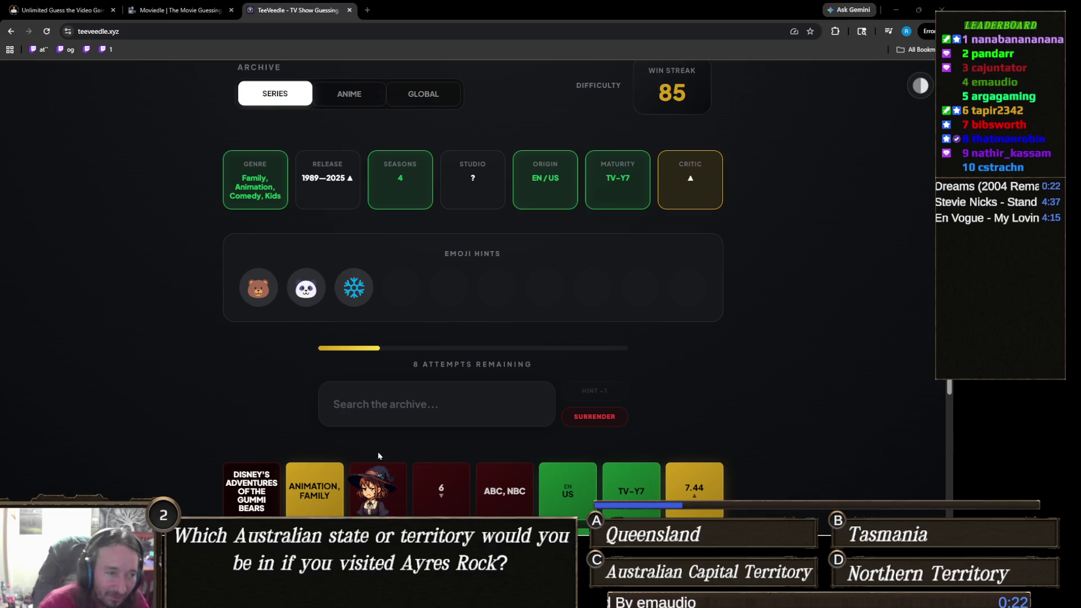
Guess We Bare Bears to win the round at streak 86, then continue to the next puzzle
left_click(413, 409)
type("bare be")
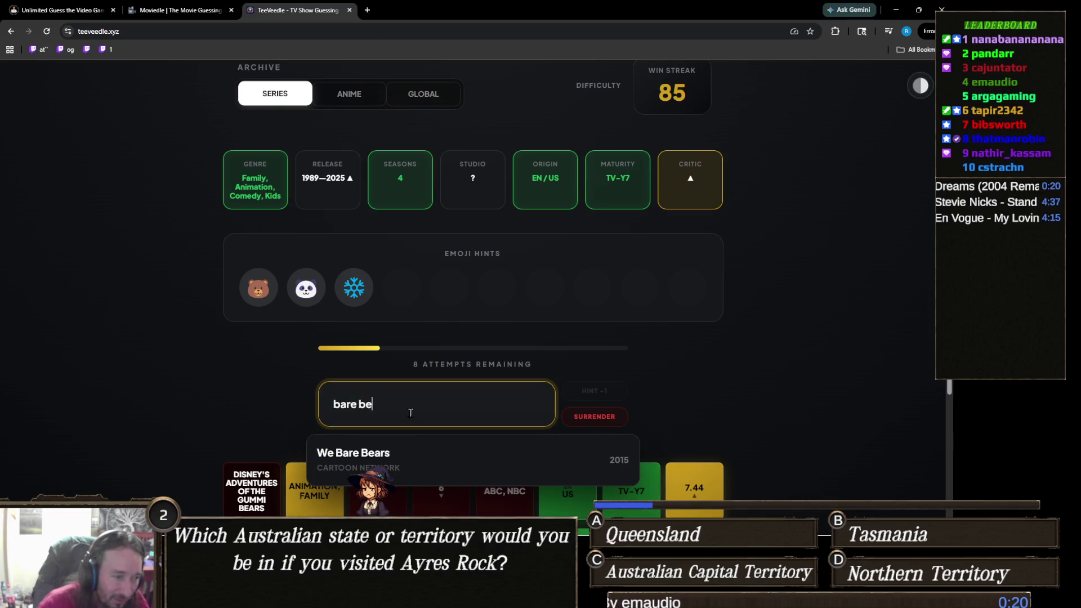
left_click(403, 456)
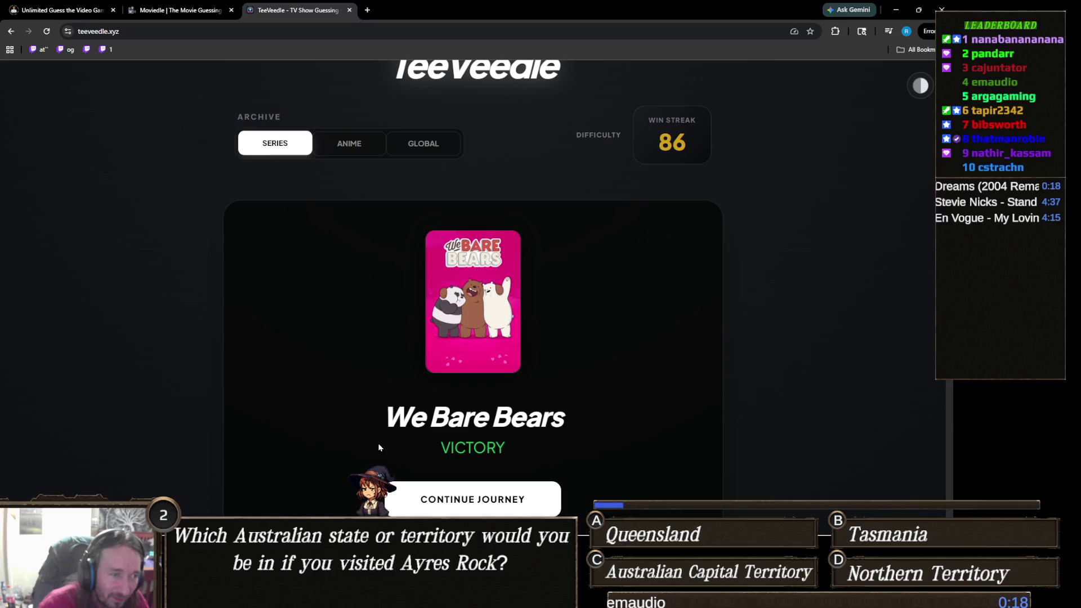
scroll(378, 446, "down", 1)
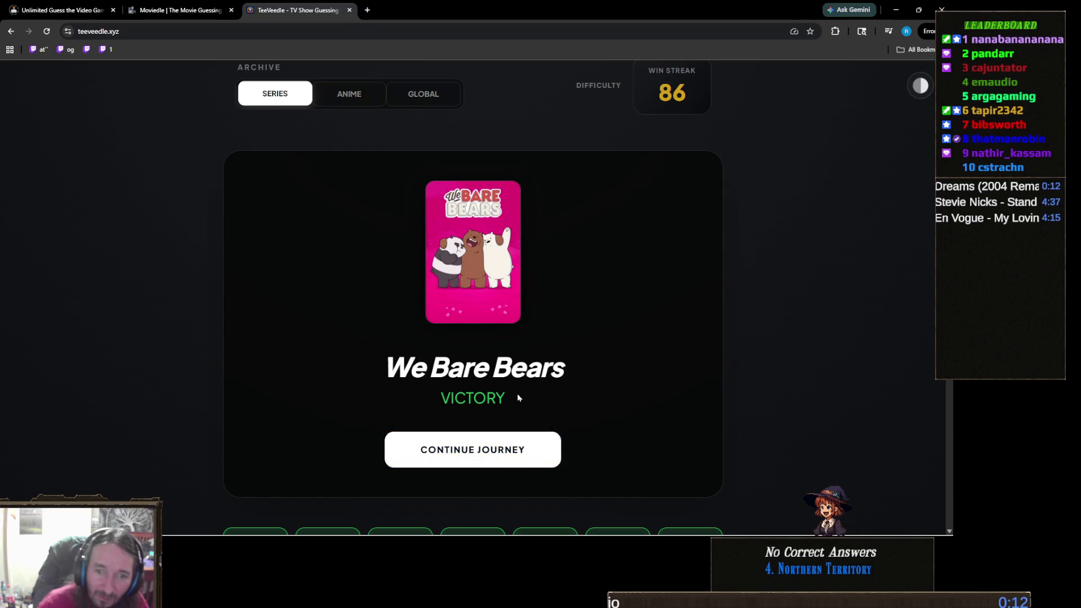
scroll(518, 398, "down", 1)
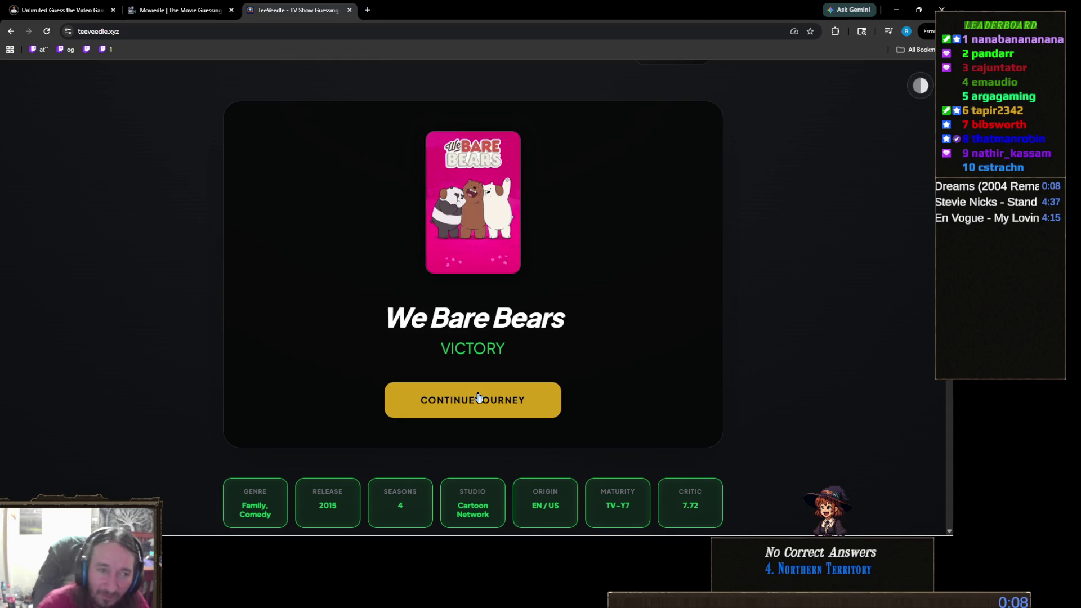
left_click(479, 397)
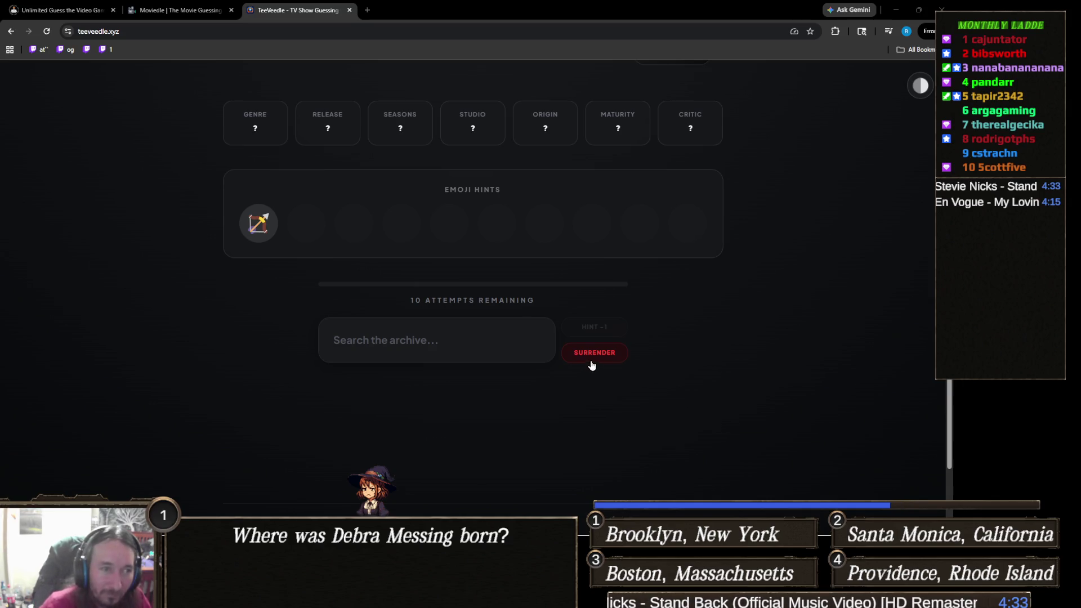
Solve with Arrow on the first guess, dismiss the victory pop-up, and start the next round
left_click(460, 333)
type("arr")
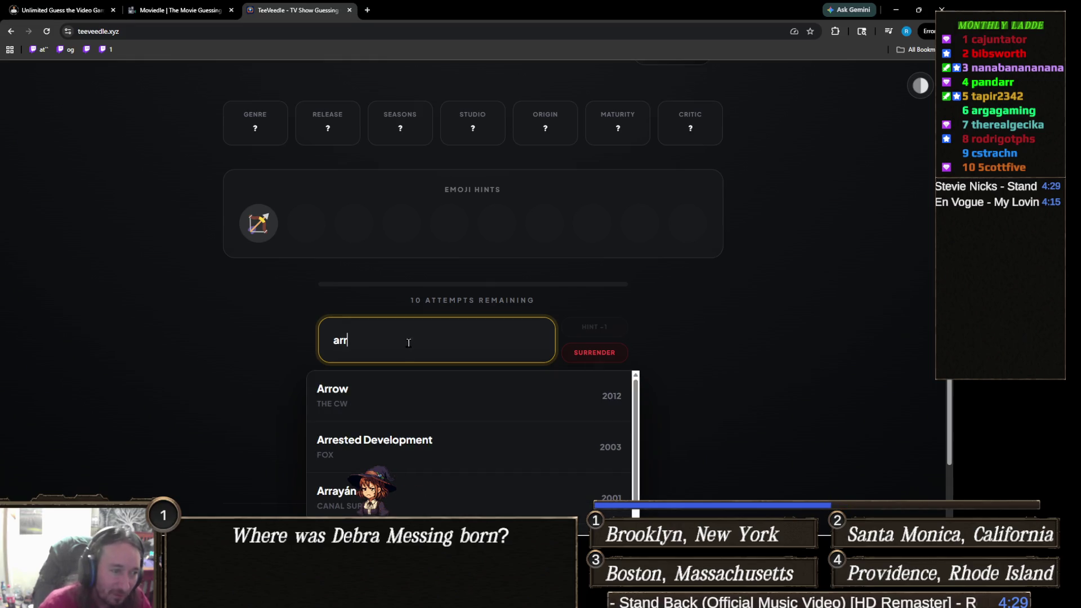
left_click(440, 396)
left_click(473, 399)
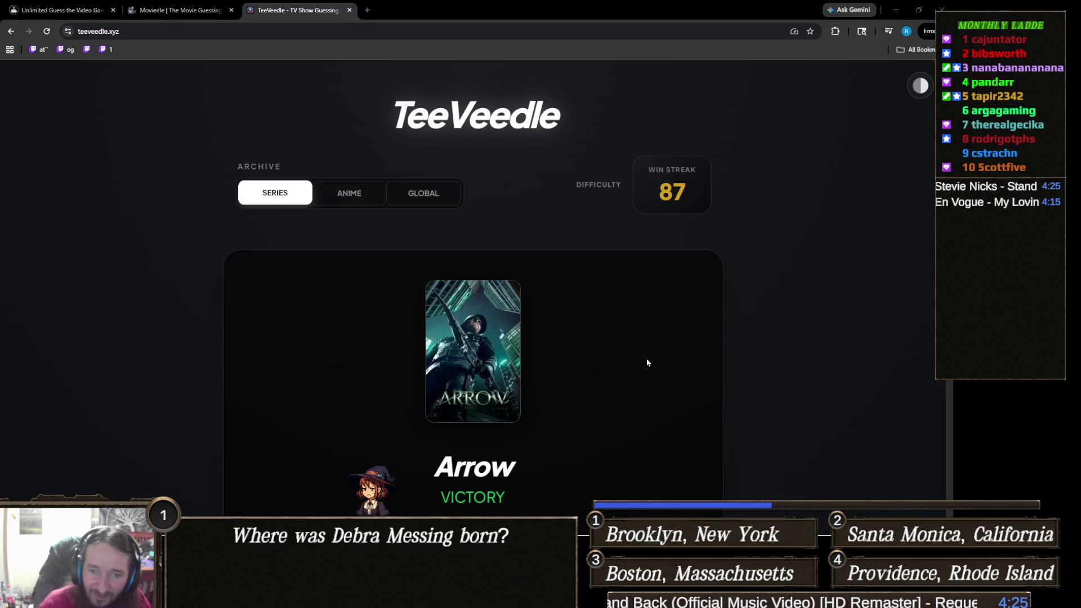
scroll(314, 310, "down", 2)
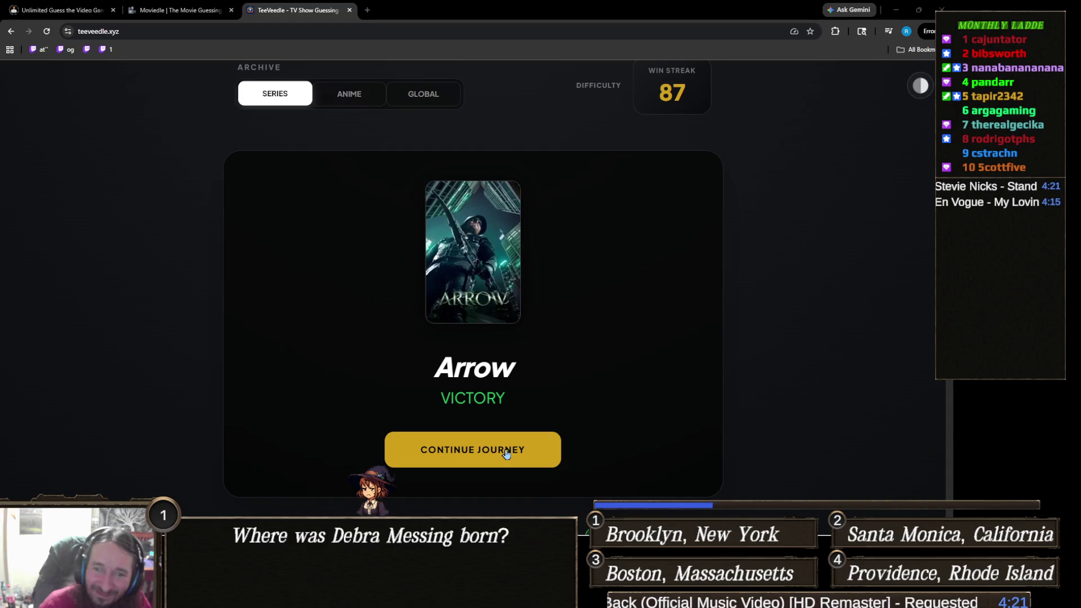
left_click(505, 454)
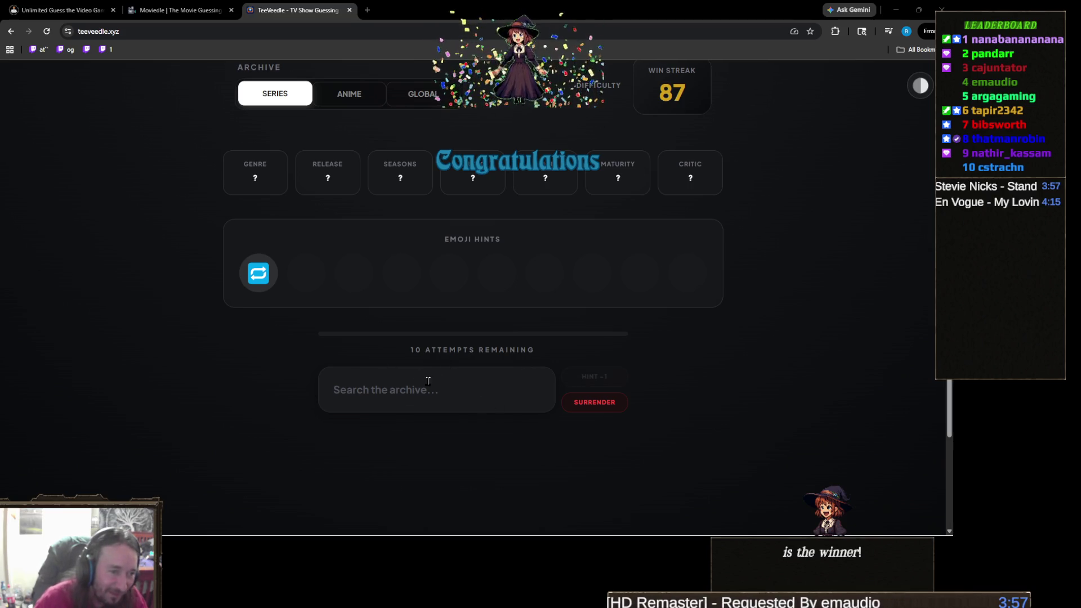
Search 'quantum' and submit Quantum Leap (1989) as the first guess
left_click(460, 394)
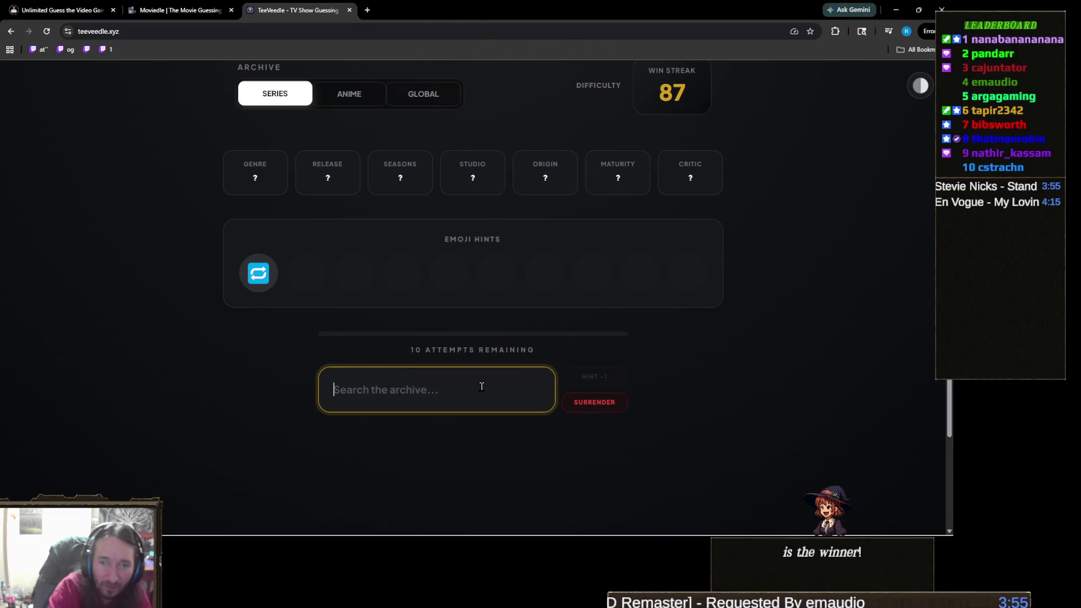
type("quanm")
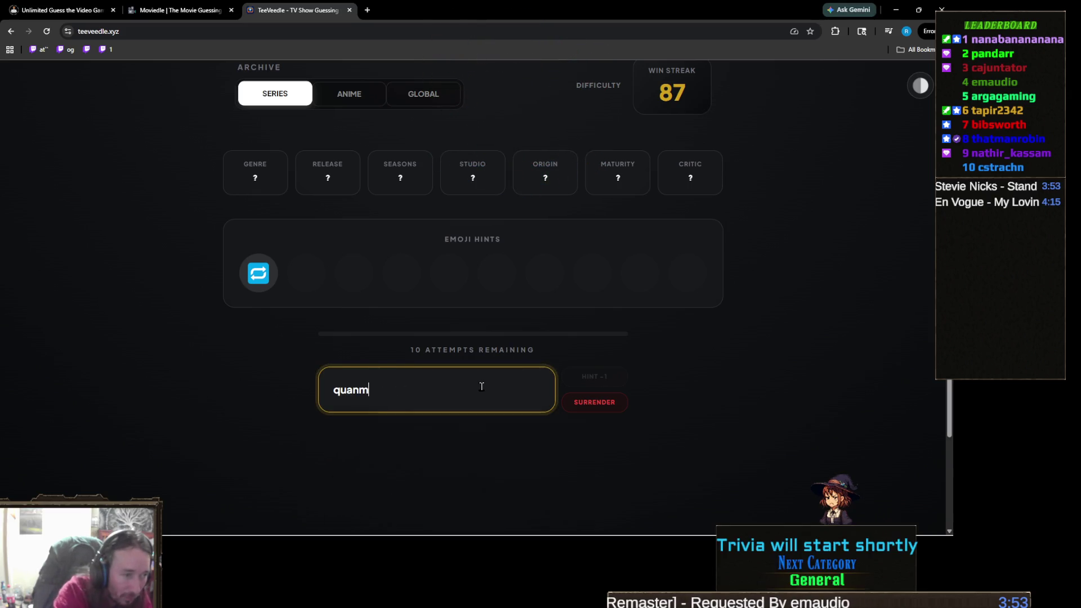
key("BackSpace")
type("tu")
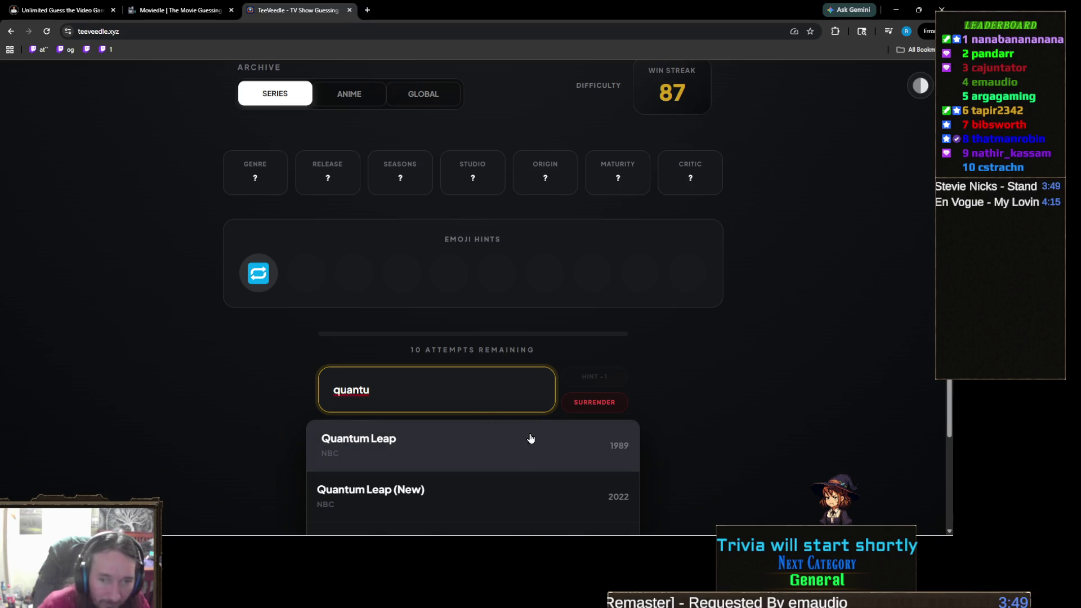
scroll(677, 411, "down", 1)
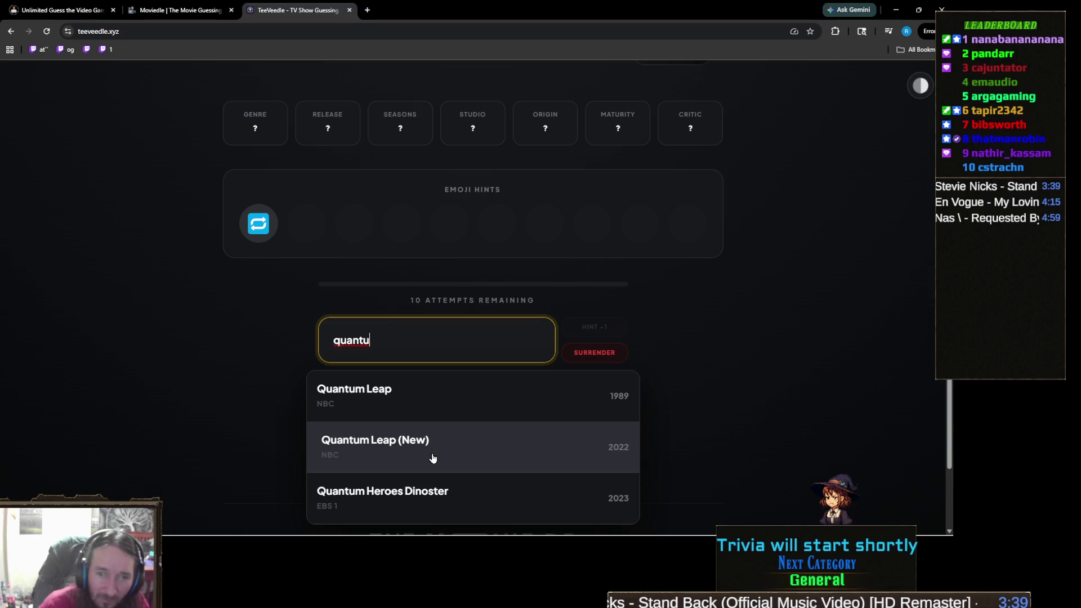
left_click(402, 402)
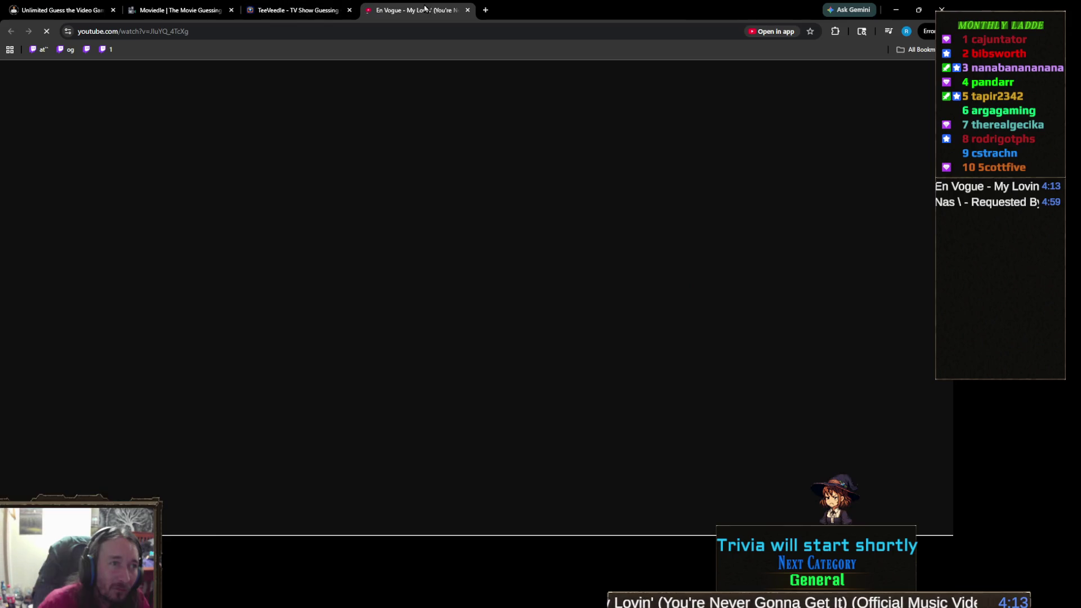
Close the En Vogue YouTube tab to return to TeeVeedle
middle_click(430, 10)
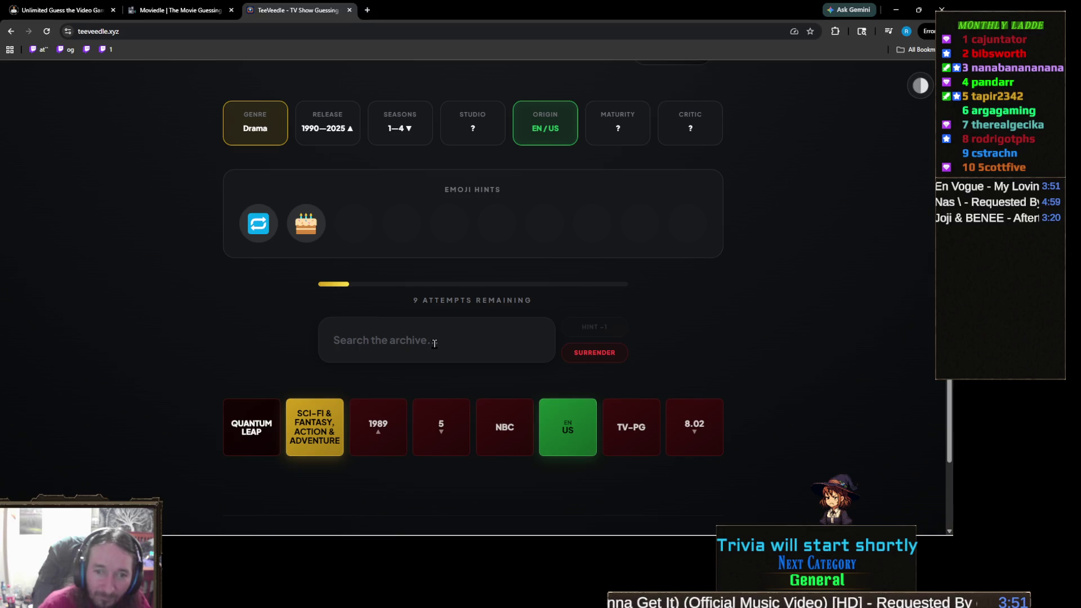
Search 'russian' and guess Russian Doll, winning the round for a streak of 88
left_click(434, 340)
type("r")
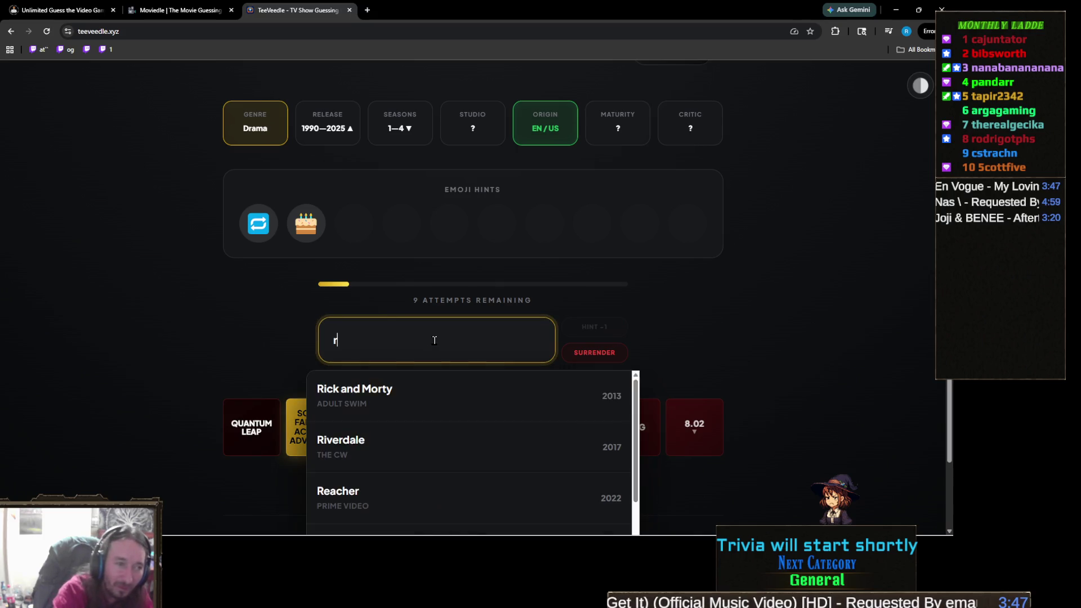
type("ussian")
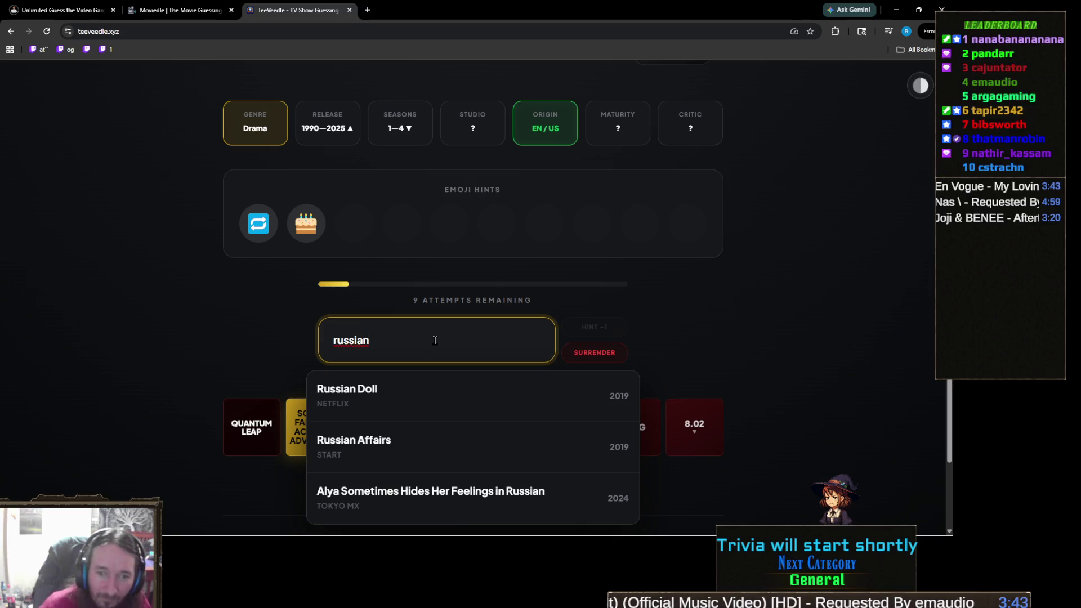
left_click(397, 401)
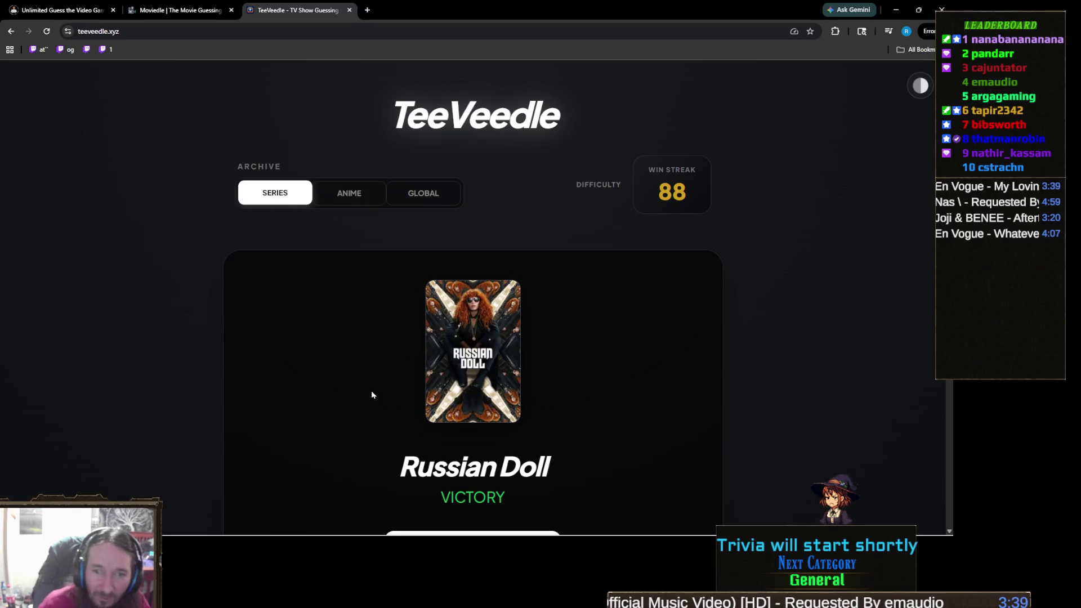
scroll(370, 402, "down", 1)
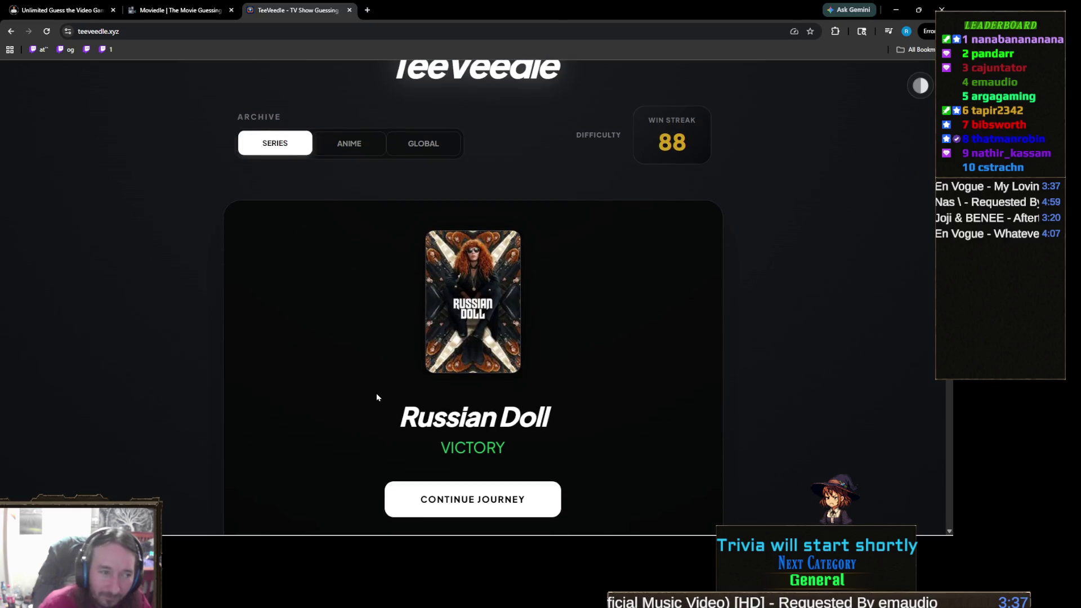
scroll(376, 393, "down", 2)
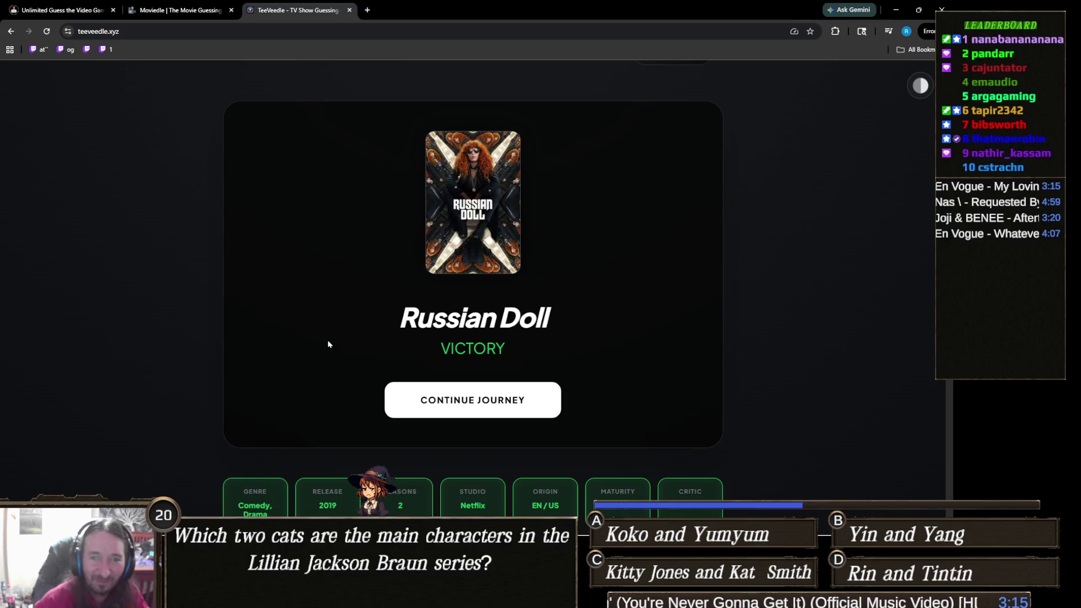
scroll(338, 320, "down", 3)
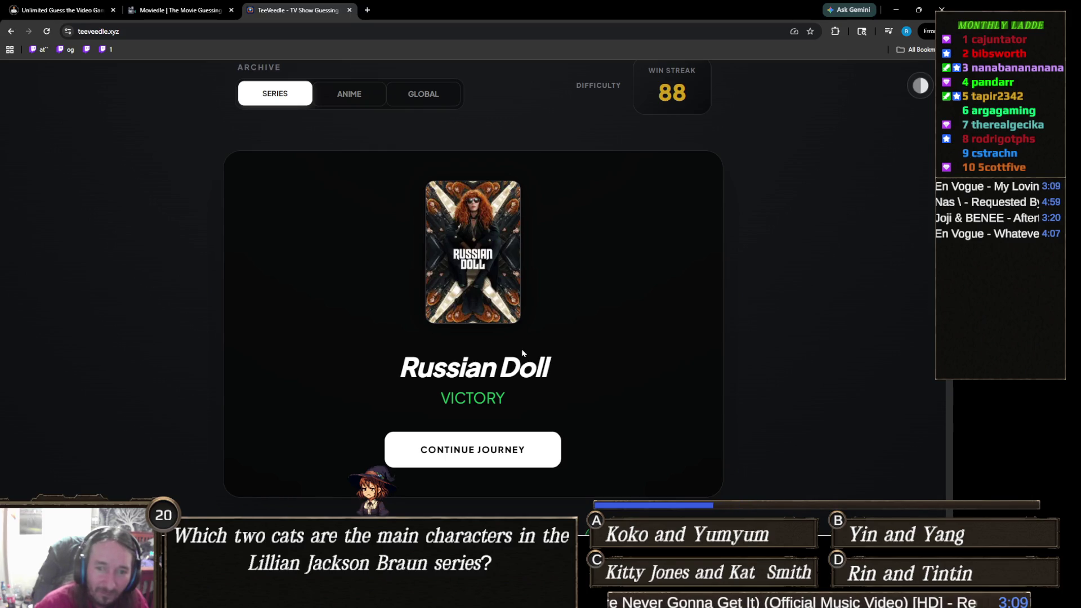
scroll(523, 353, "down", 1)
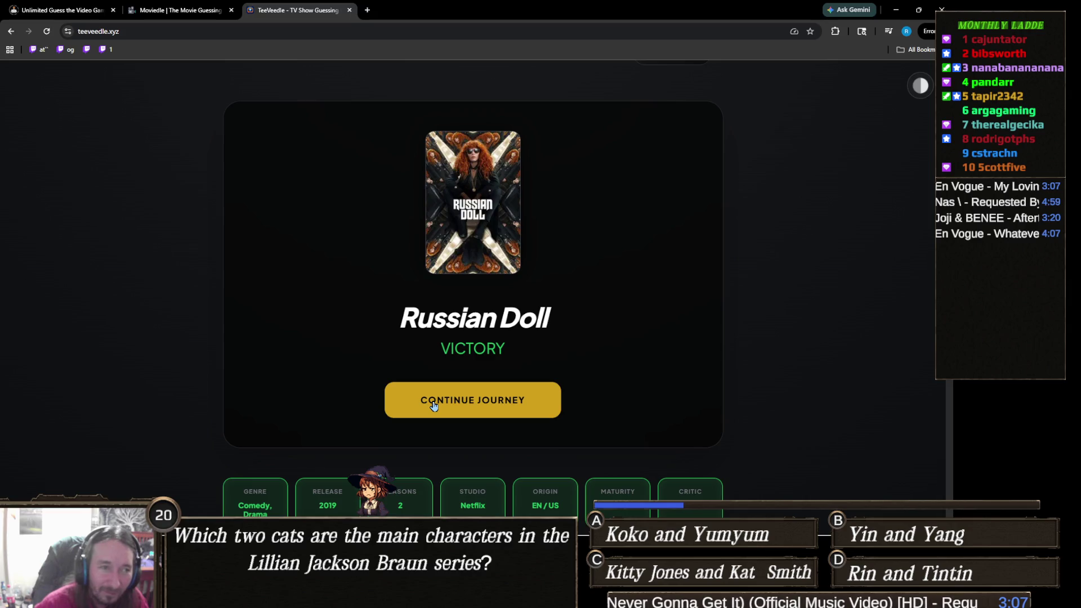
Start the next round and guess The Incredible Hulk via a 'hulk' search
left_click(466, 400)
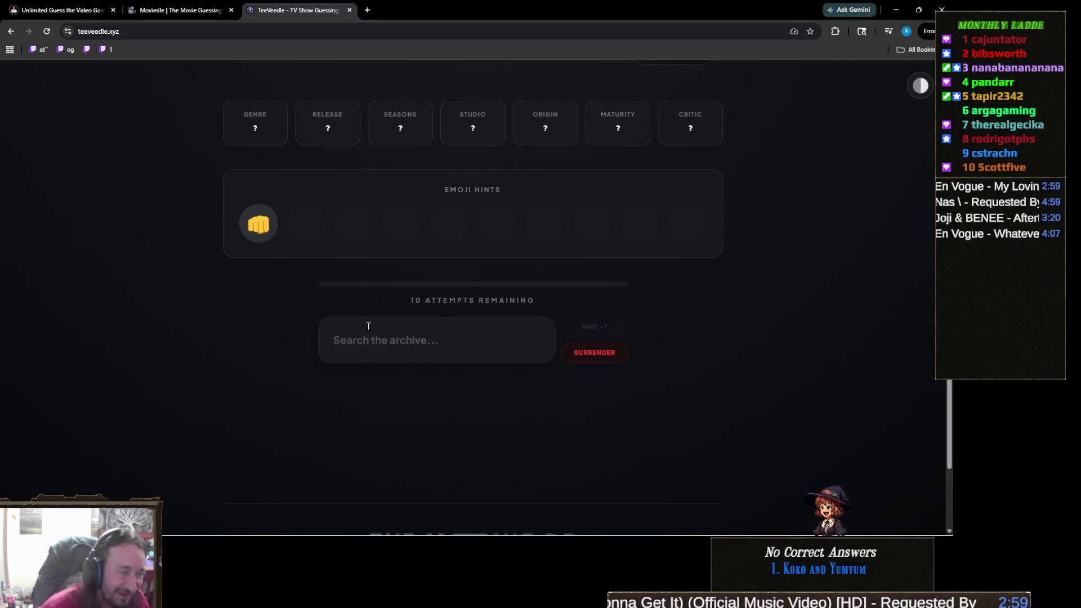
left_click(439, 338)
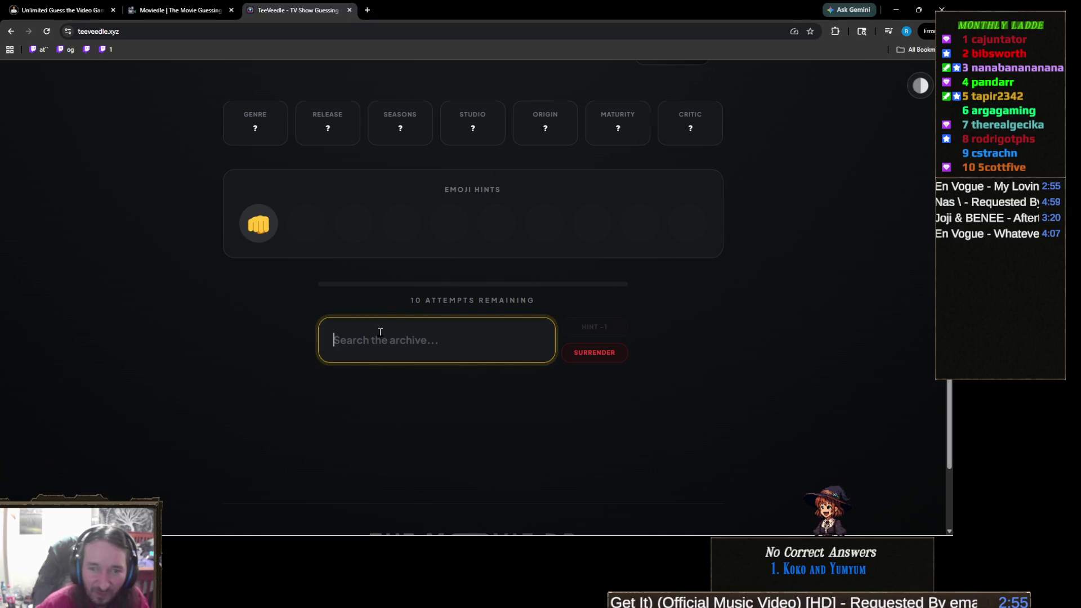
scroll(381, 337, "up", 2)
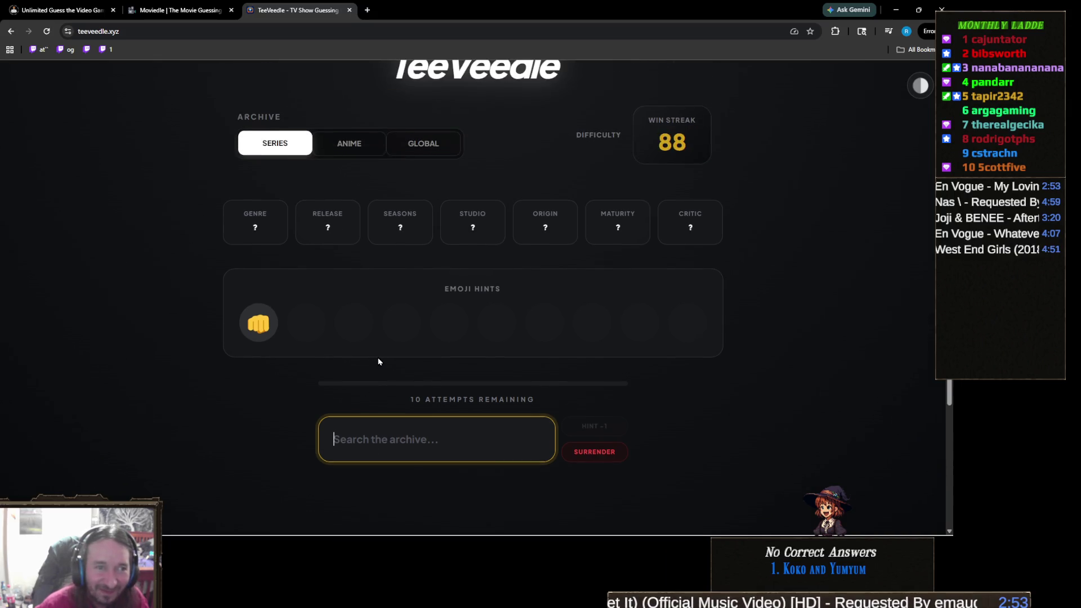
scroll(379, 358, "down", 3)
scroll(381, 354, "up", 1)
scroll(380, 356, "up", 1)
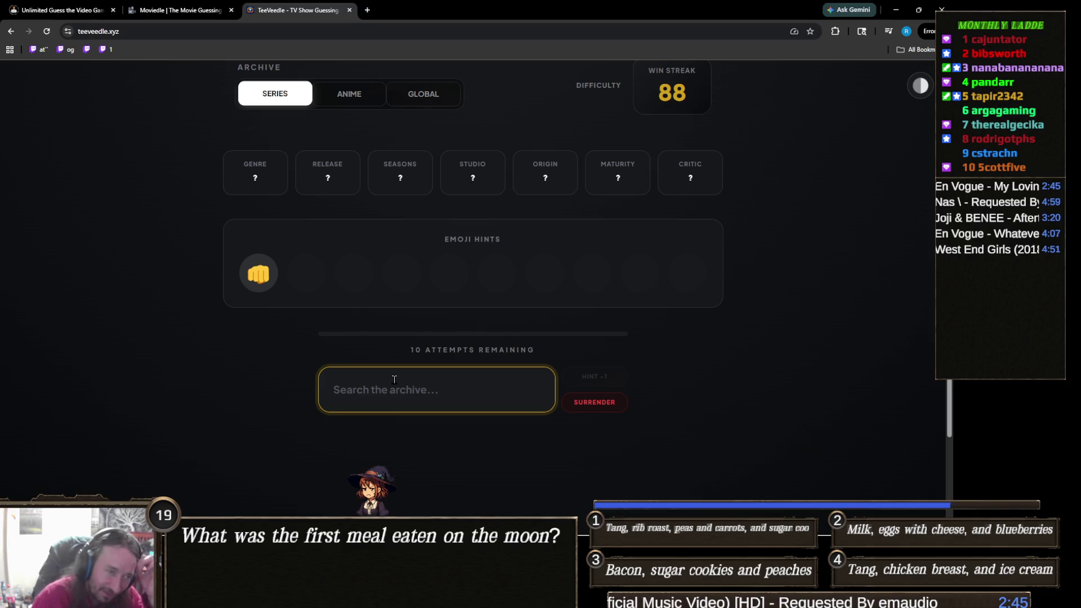
type("hui")
key("BackSpace")
type("l")
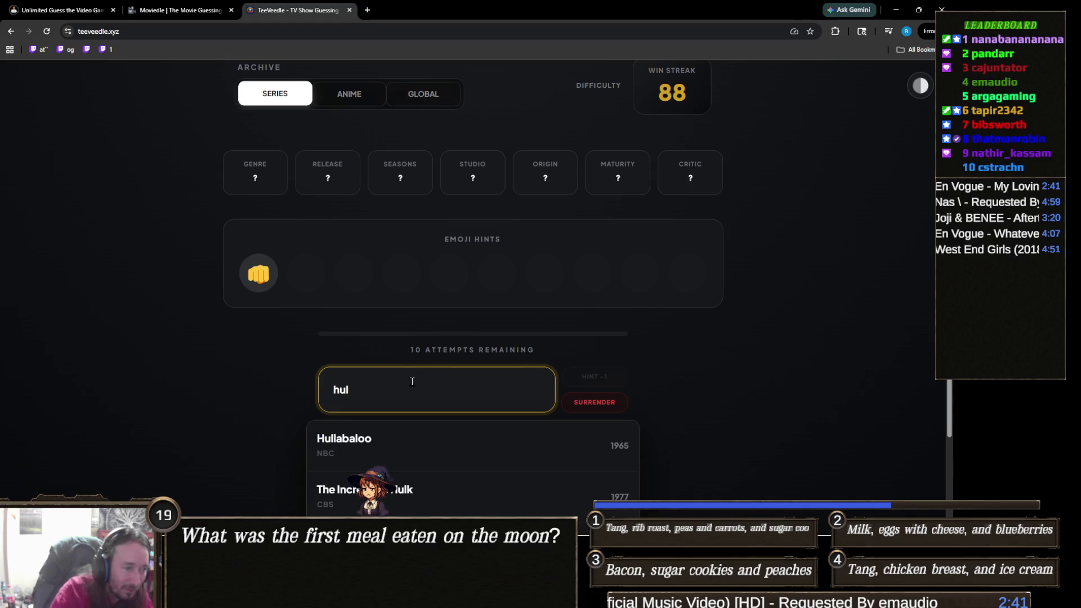
type("k")
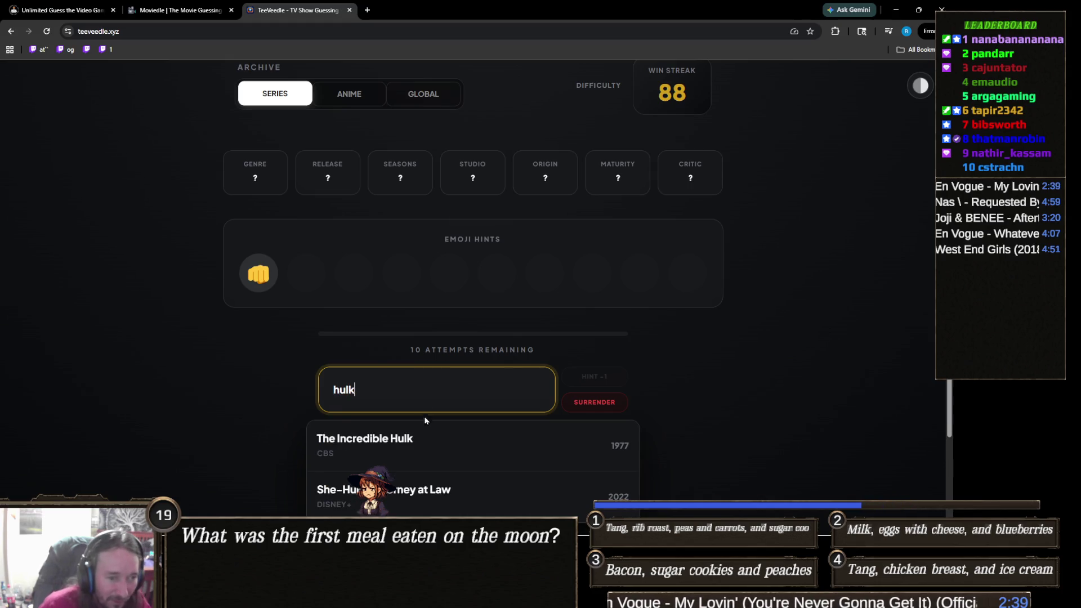
left_click(430, 445)
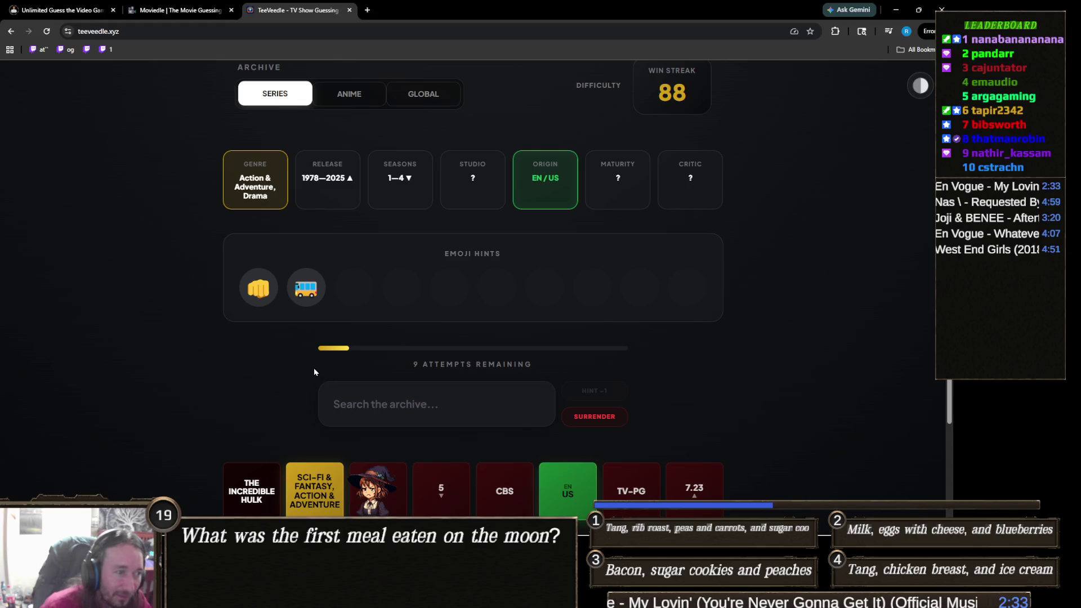
Reset the browser zoom back to 100%
scroll(281, 383, "up", 4, "ctrl")
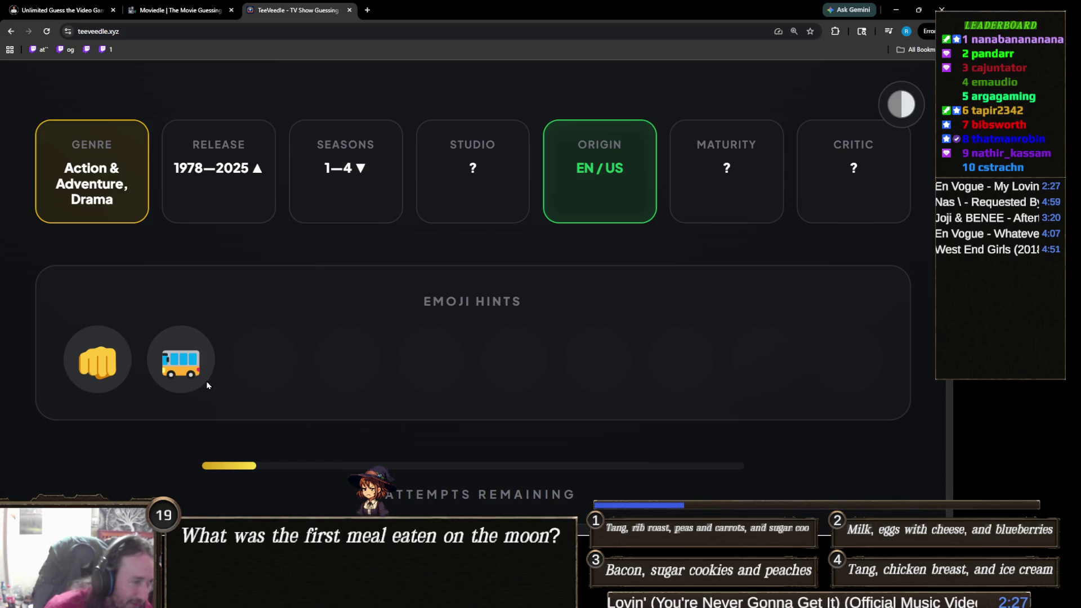
scroll(224, 379, "down", 3, "ctrl")
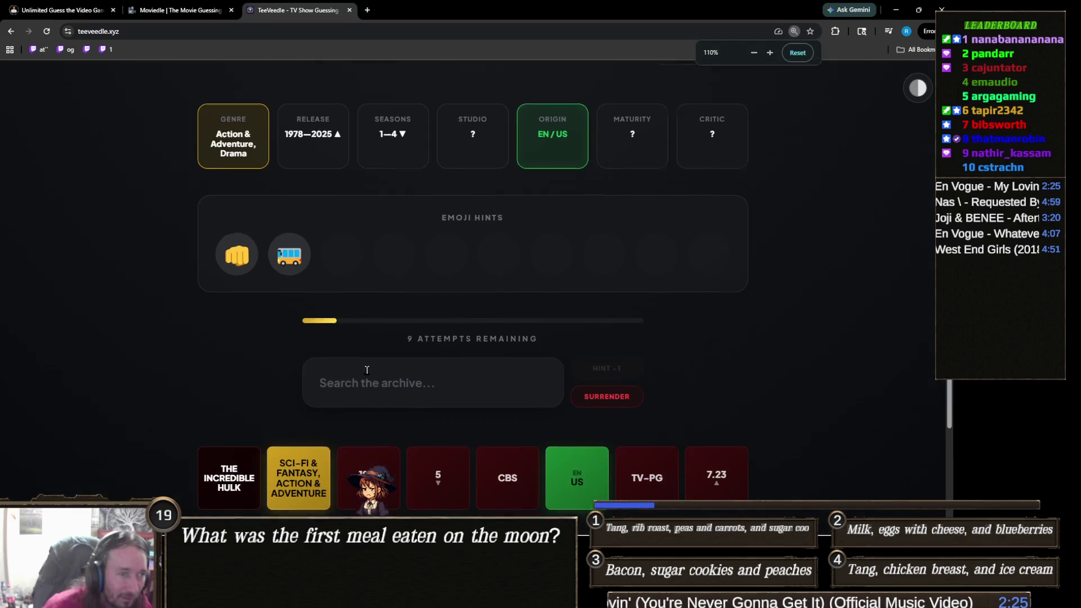
scroll(366, 370, "up", 4)
scroll(367, 371, "down", 3)
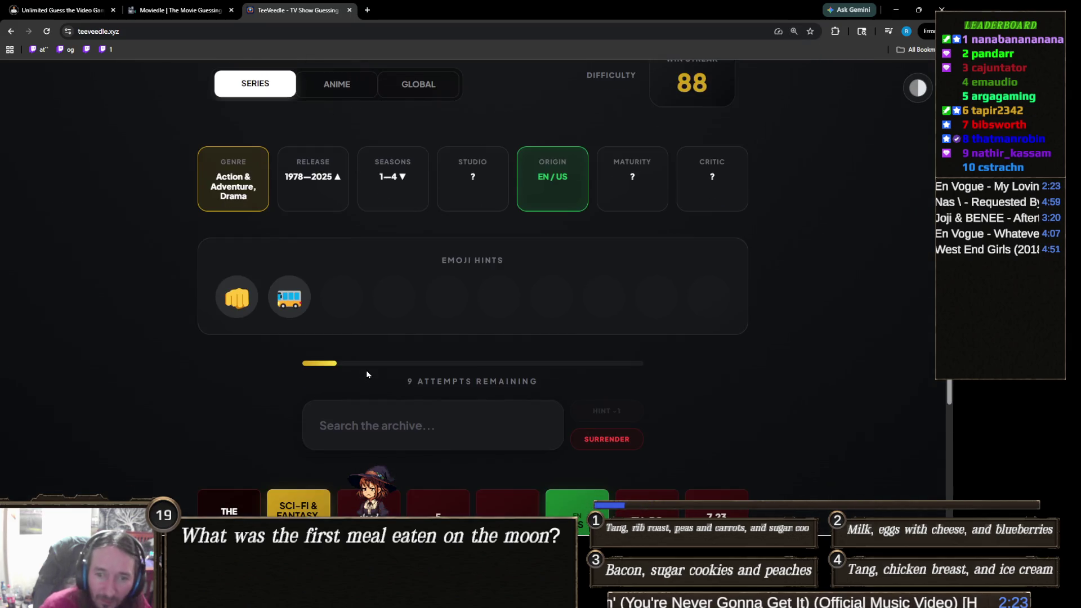
scroll(366, 372, "down", 1, "ctrl")
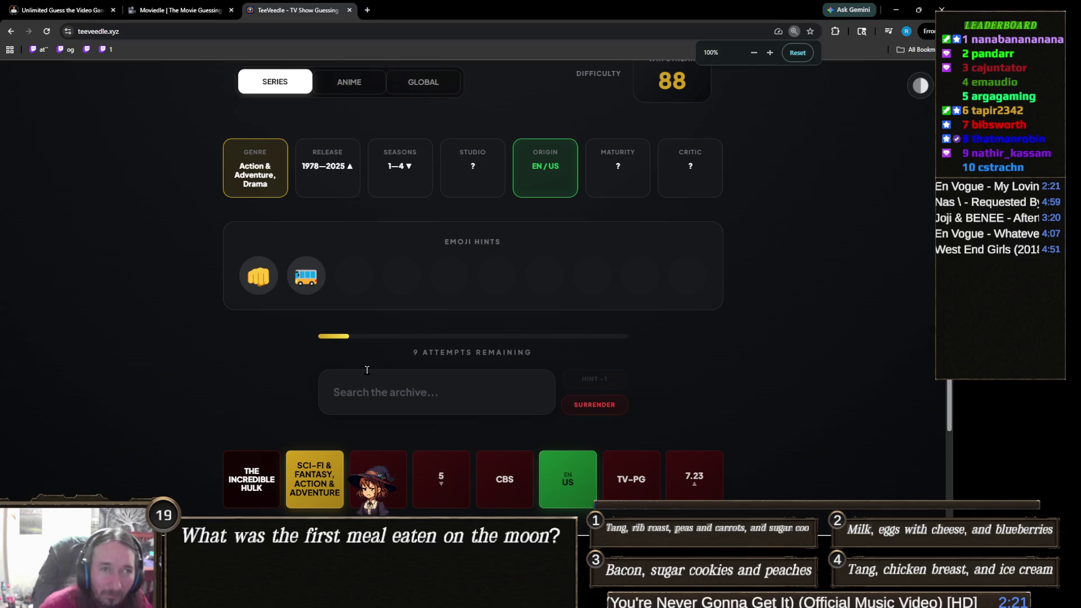
scroll(366, 370, "up", 1)
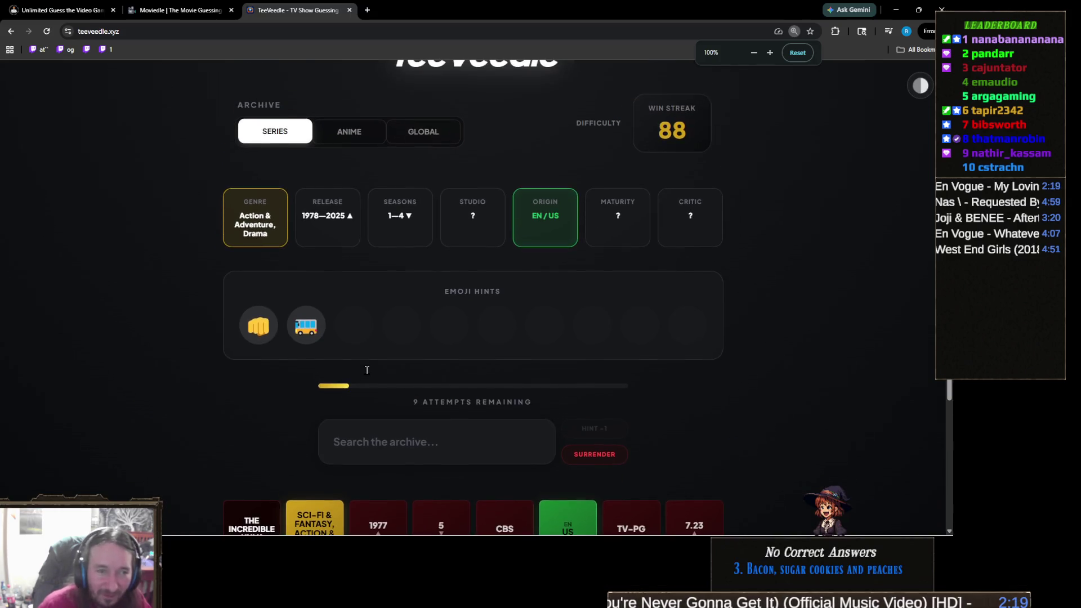
scroll(366, 368, "down", 2)
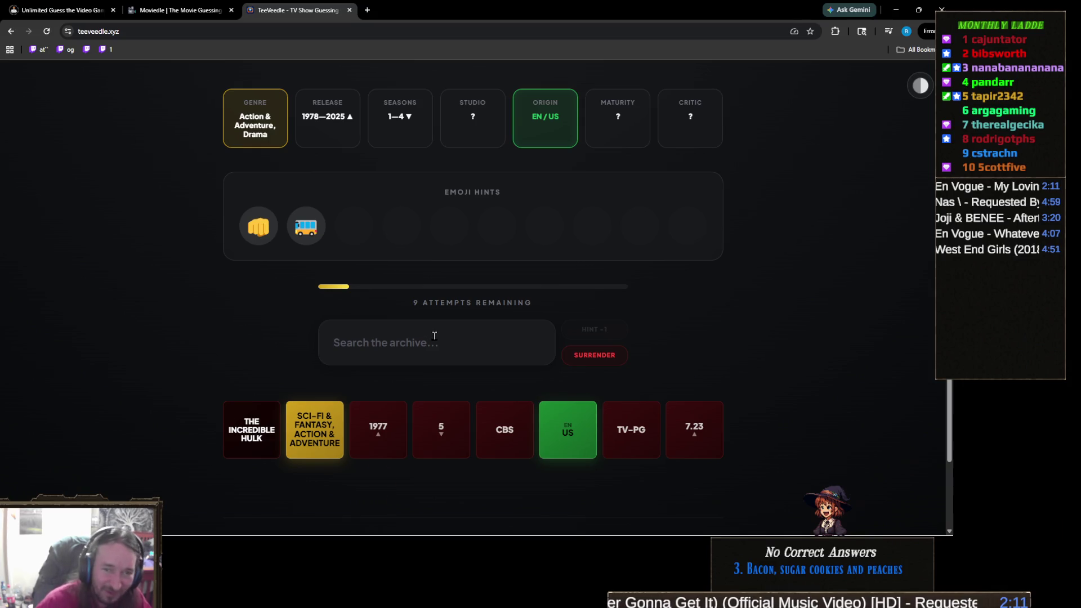
Search 'superm' and guess The Return of Superman, narrowing release to 2014–2025
left_click(434, 336)
type("a su")
type("pe")
key("BackSpace")
key("BackSpace")
key("BackSpace")
key("BackSpace")
key("BackSpace")
type("superm")
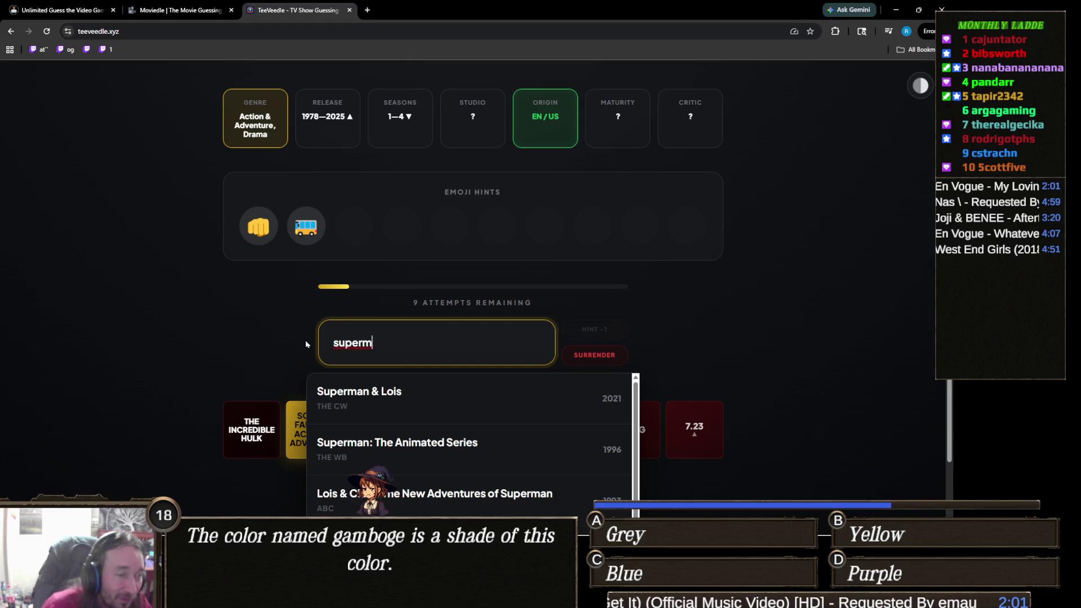
scroll(261, 333, "down", 2)
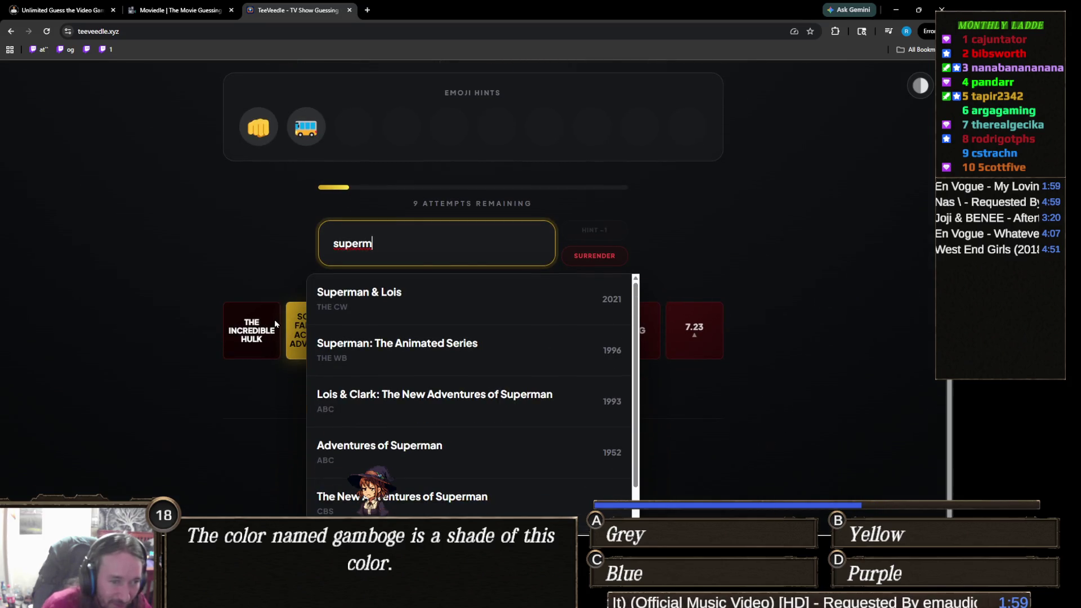
scroll(467, 370, "down", 1)
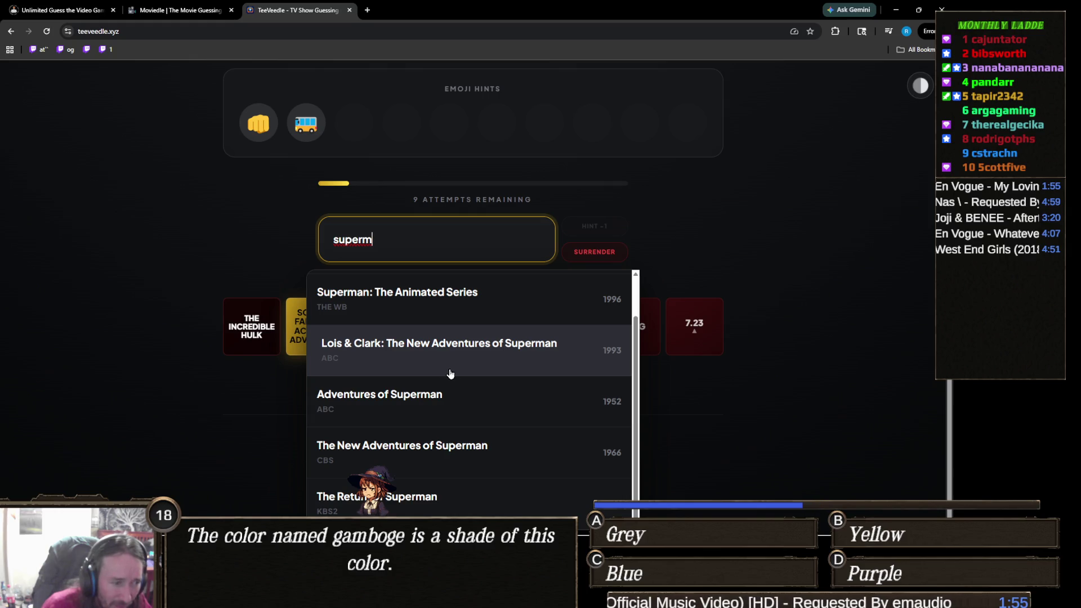
left_click(405, 502)
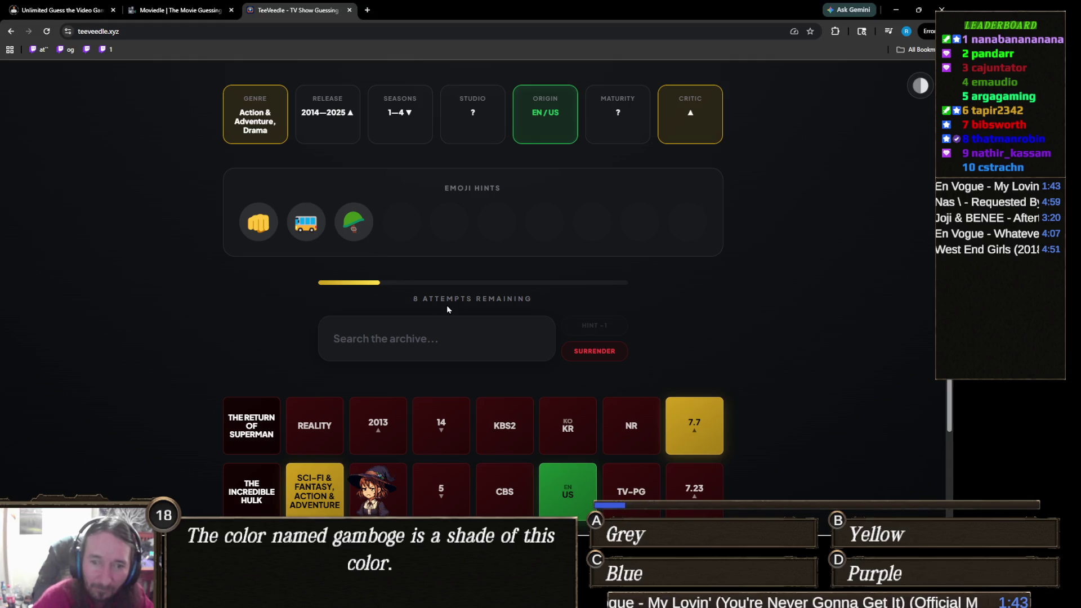
Guess Leverage in TeeVeedle, turning the genre hint green with Crime and leaving 7 attempts
left_click(439, 339)
type("lever")
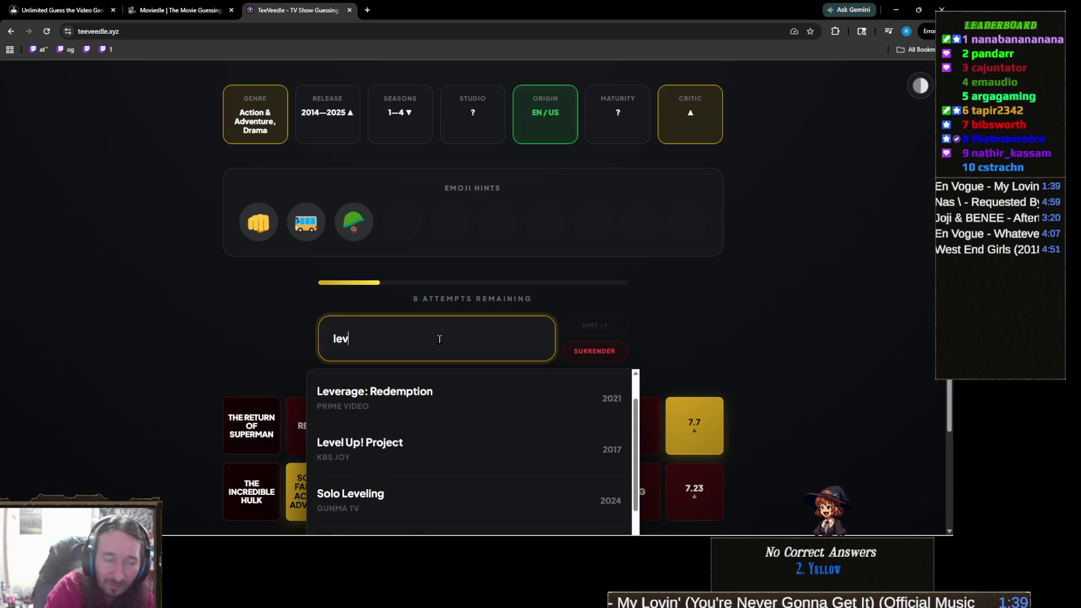
left_click(420, 383)
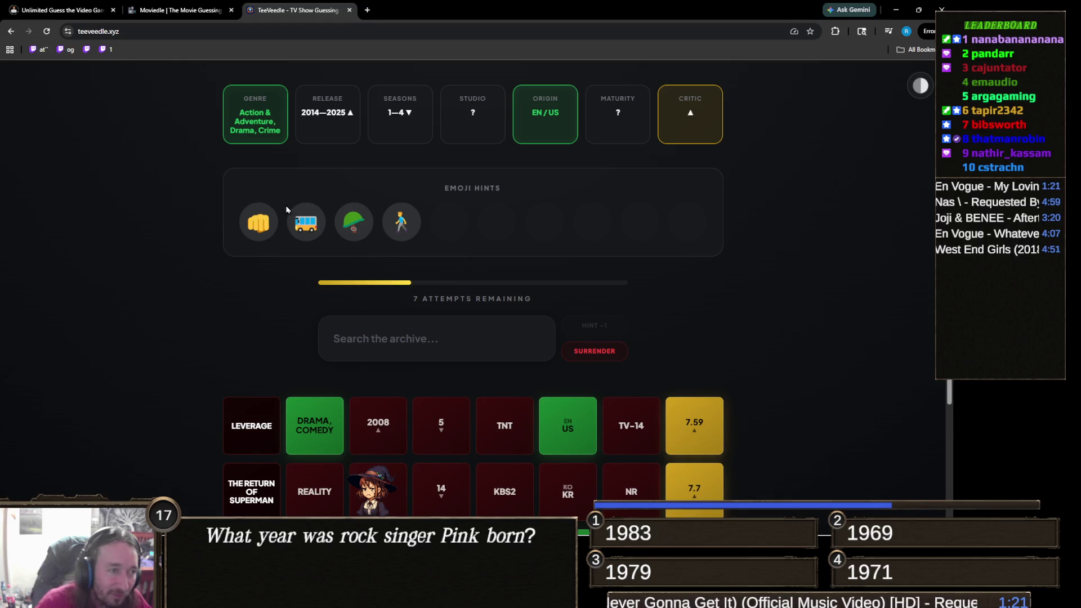
scroll(323, 295, "up", 5, "ctrl")
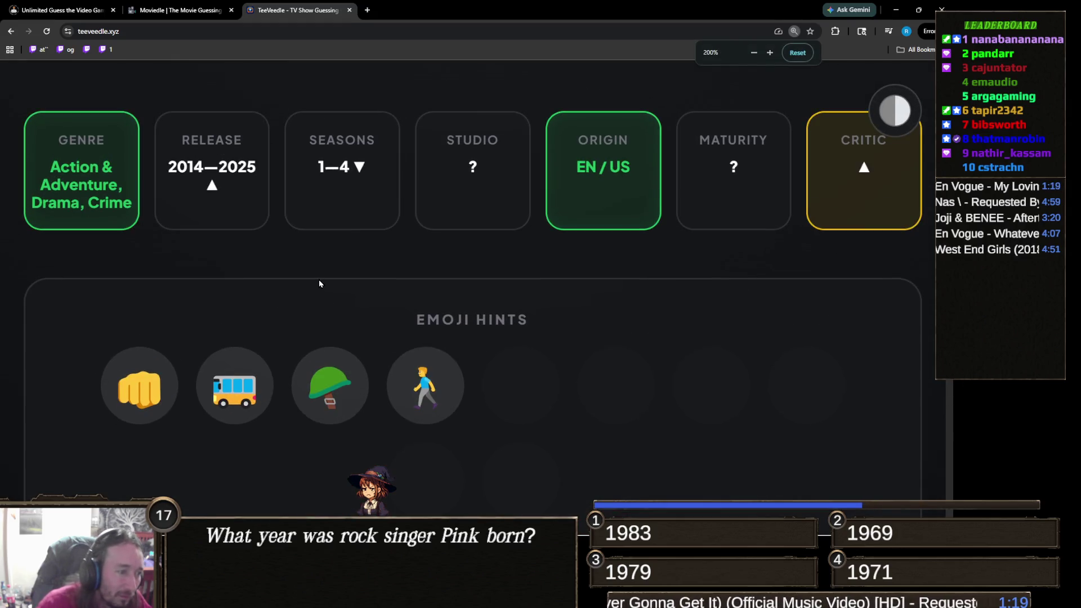
scroll(321, 289, "down", 2)
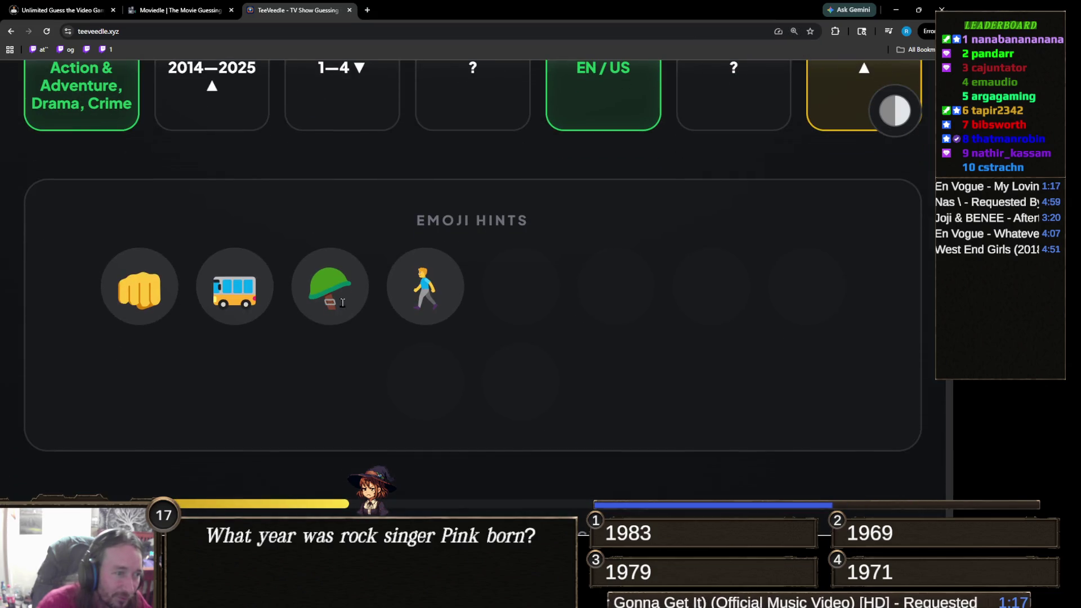
scroll(356, 325, "down", 5, "ctrl")
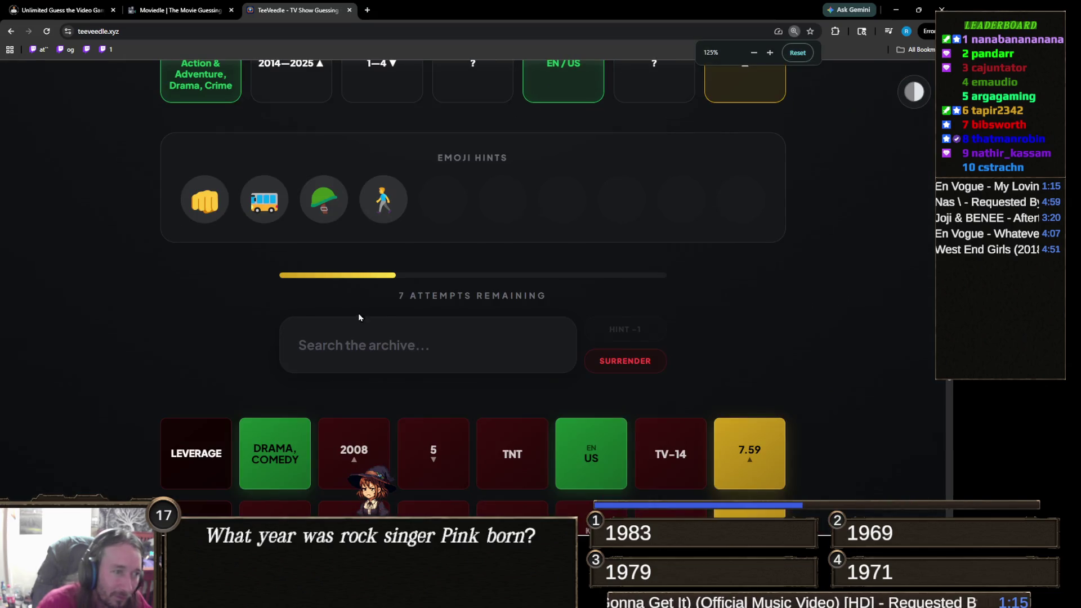
scroll(386, 302, "up", 1)
scroll(386, 305, "down", 1, "ctrl")
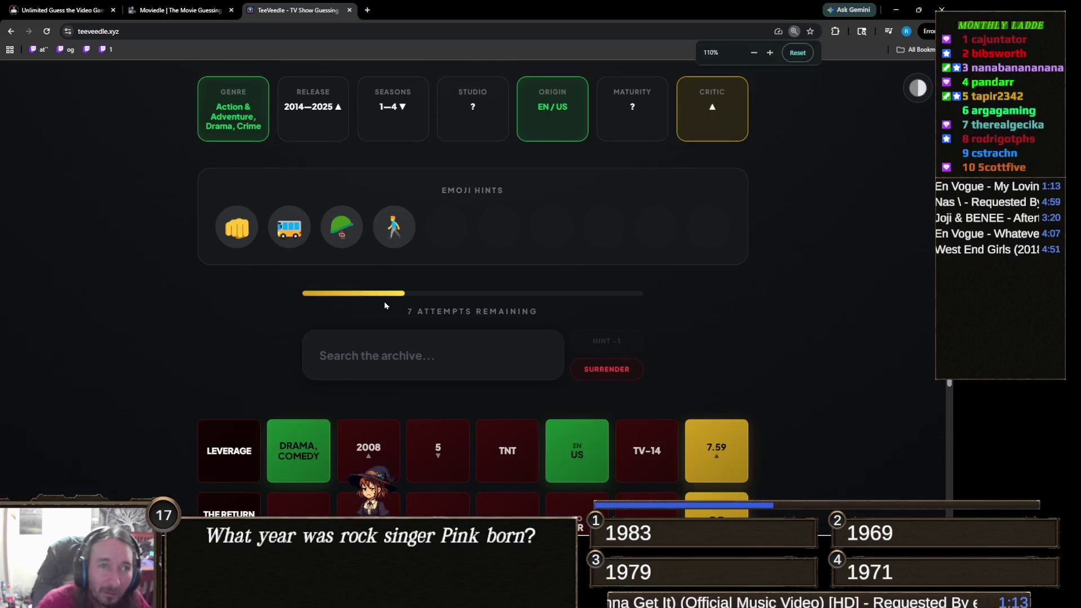
scroll(429, 294, "down", 1, "ctrl")
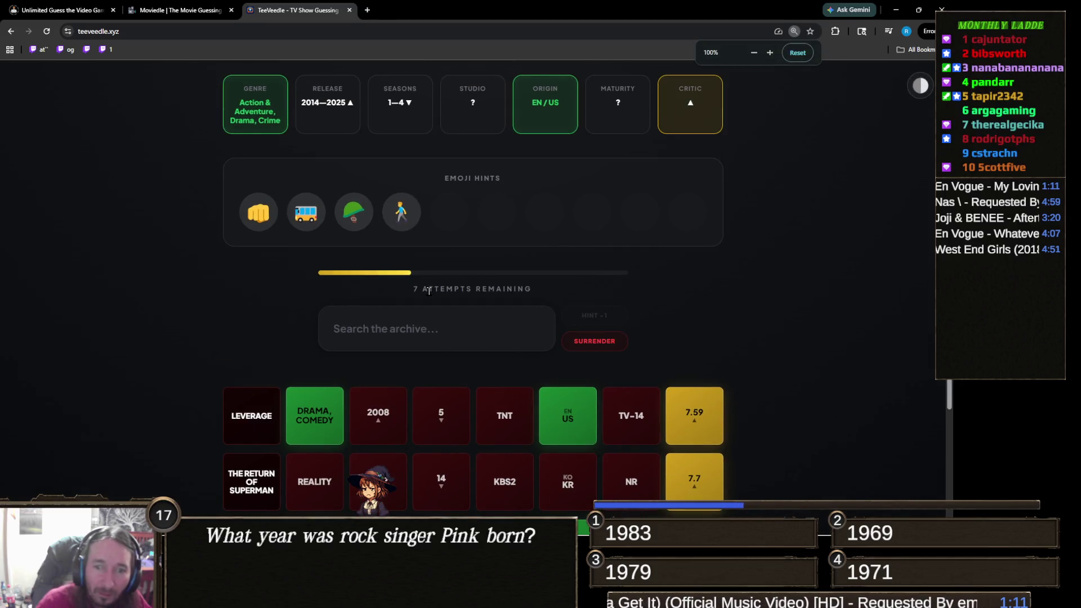
scroll(428, 291, "up", 1)
Search 'reach' and submit Reacher as the next guess
left_click(426, 367)
type("re")
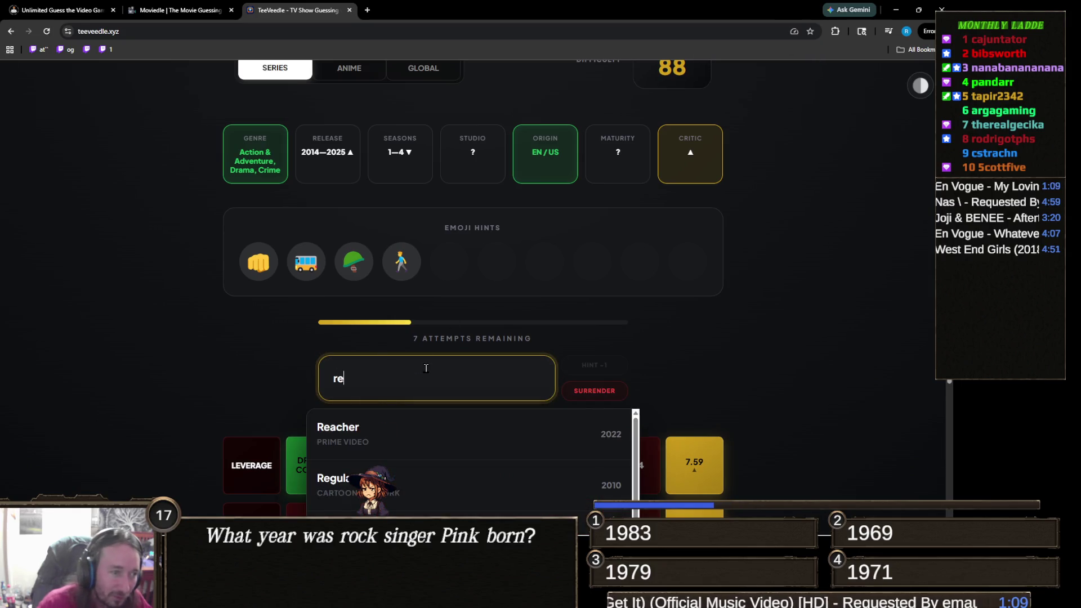
type("ach")
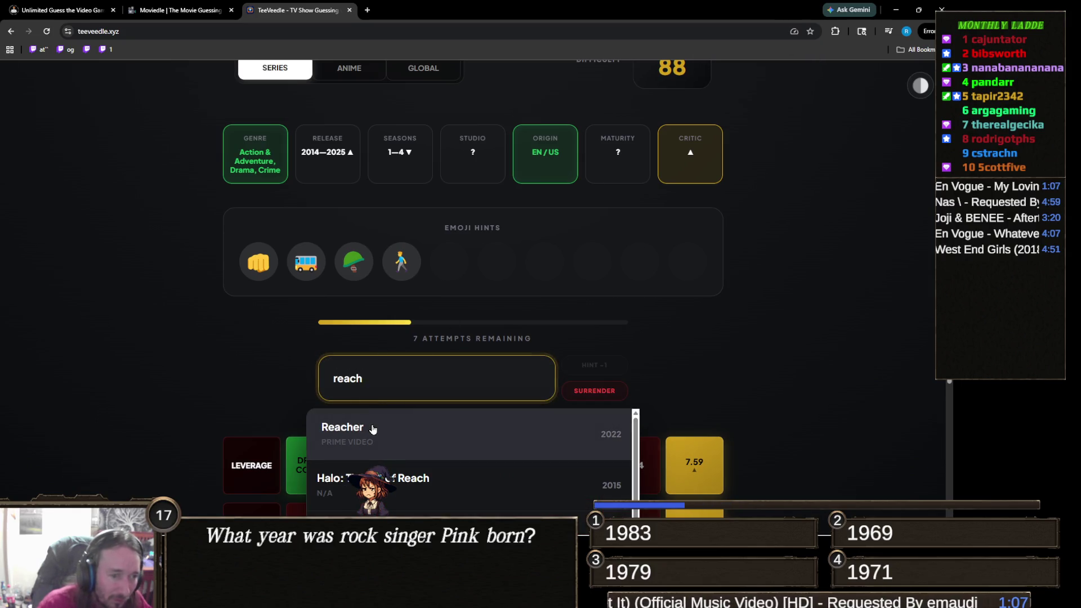
left_click(372, 429)
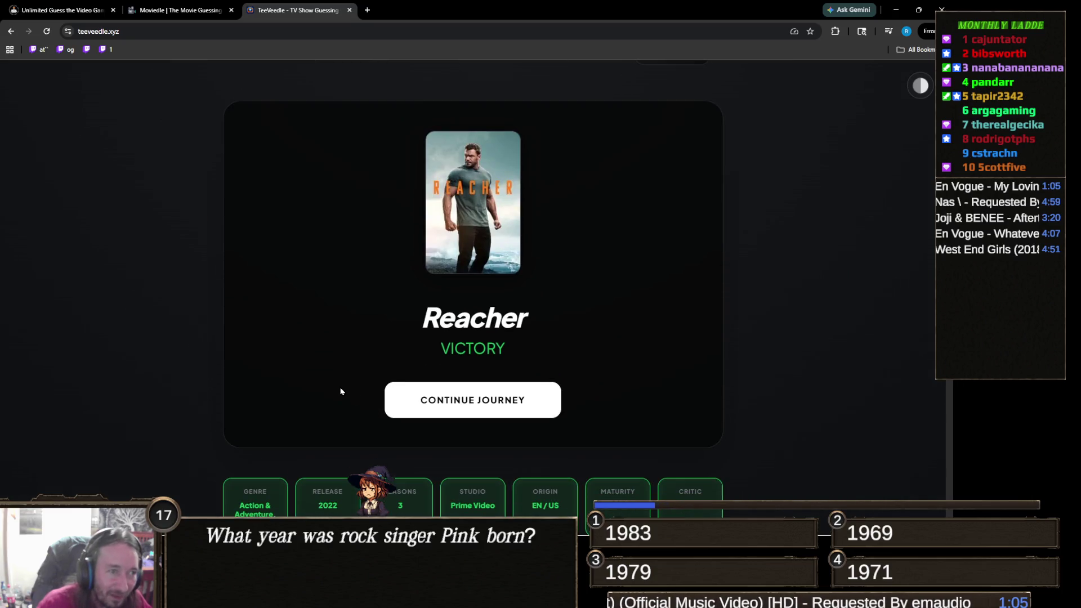
Move on from the Reacher victory card to a new 10-attempt puzzle at win streak 89
scroll(343, 389, "down", 3)
scroll(347, 380, "up", 3)
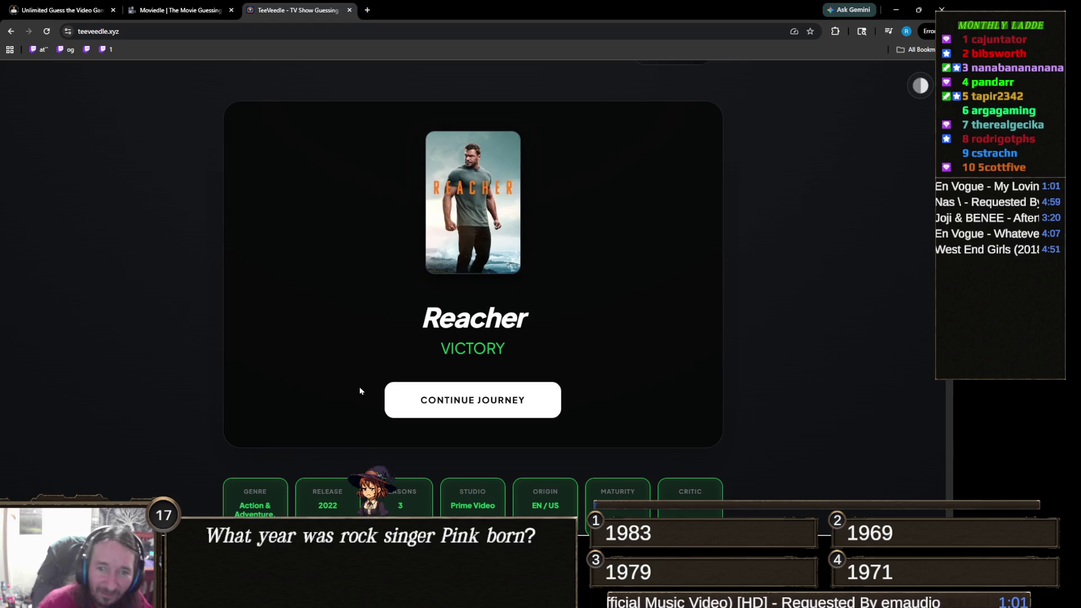
left_click(472, 403)
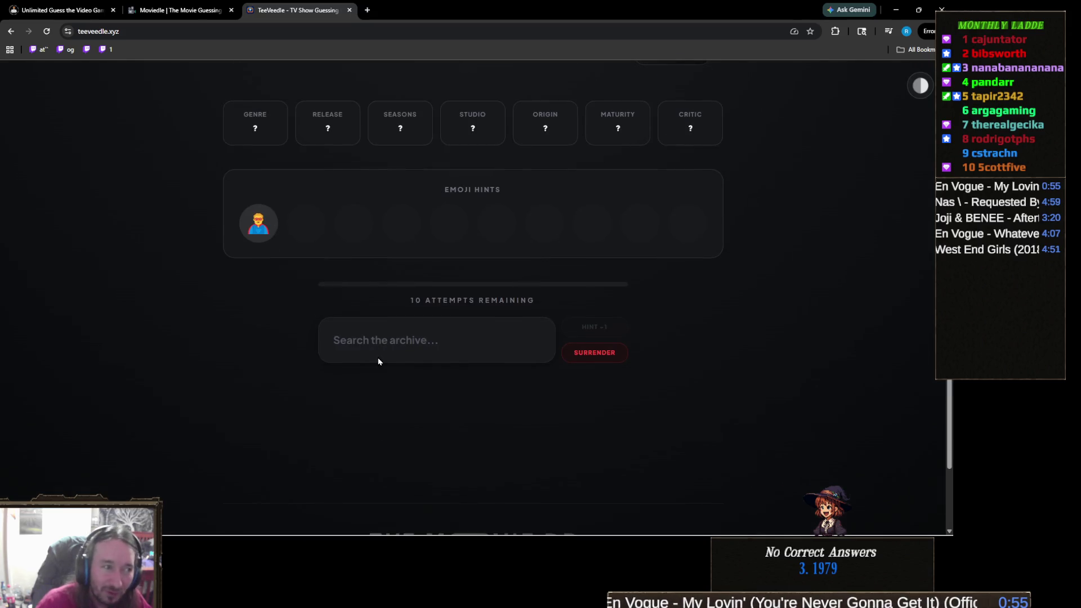
scroll(379, 357, "up", 1)
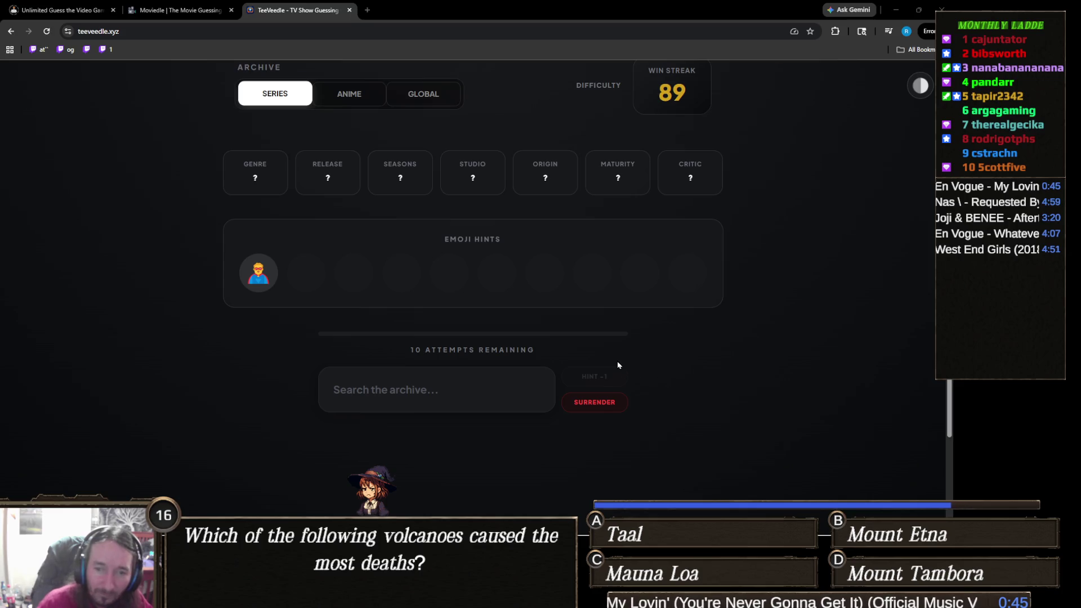
Guess Smallville and WandaVision, narrowing release to 2002–2020 and seasons to 2–9
left_click(428, 387)
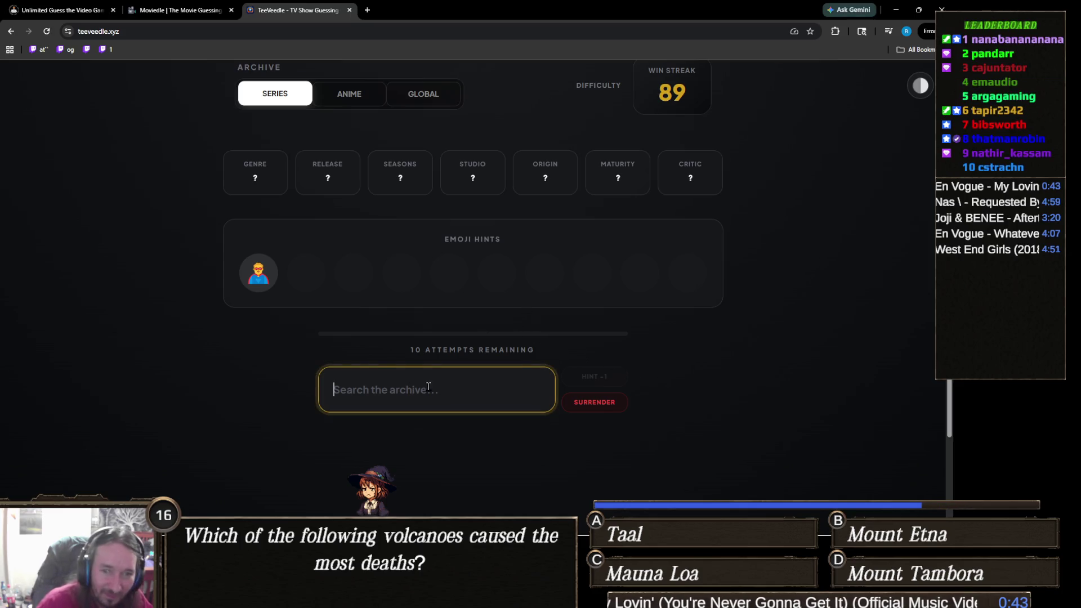
type("small")
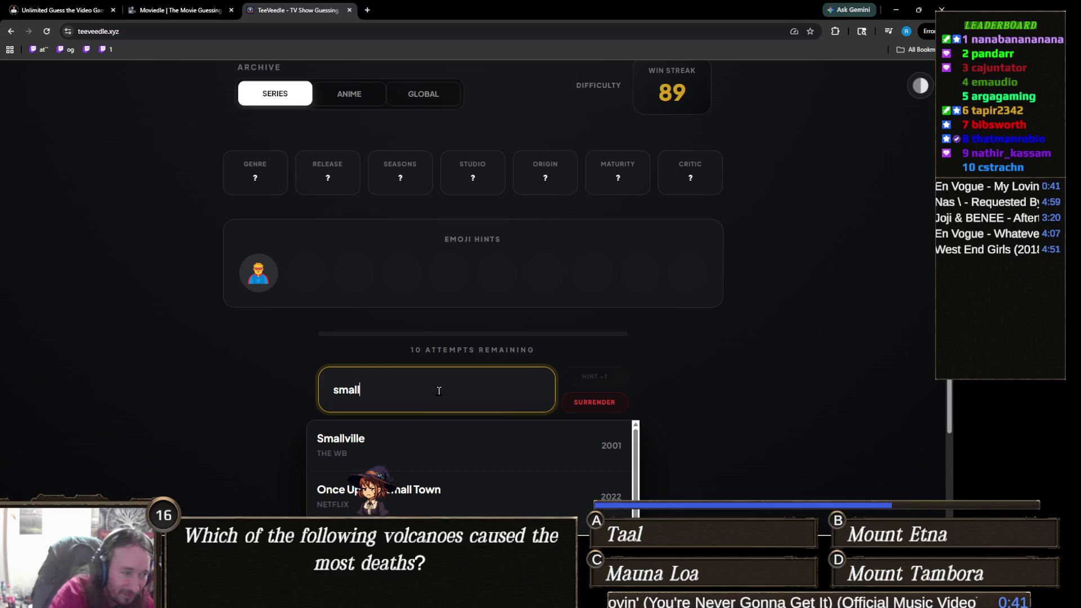
left_click(403, 454)
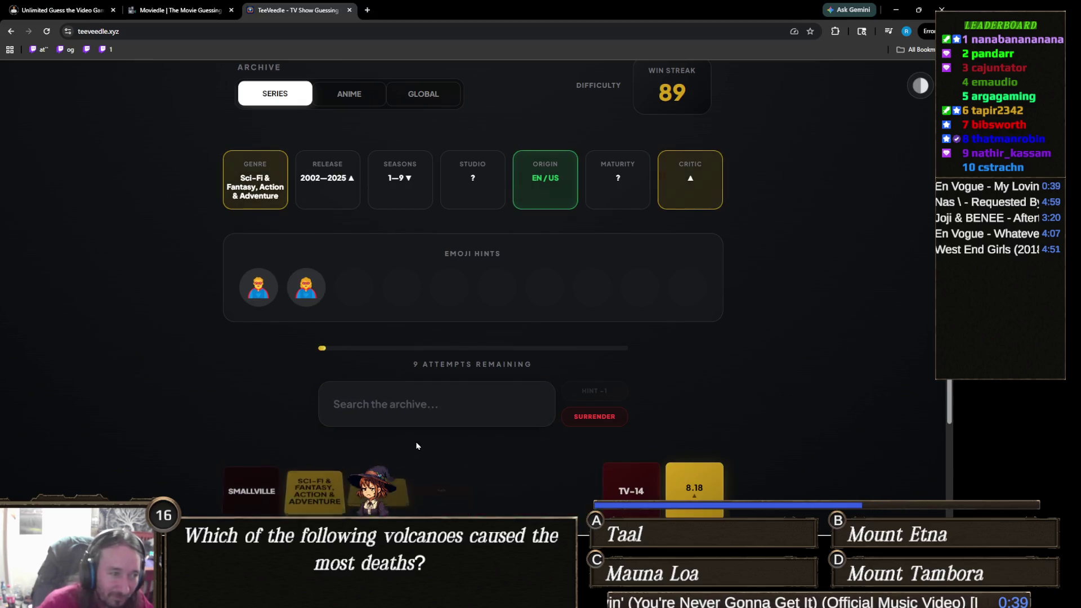
left_click(407, 413)
type("wa")
left_click(380, 449)
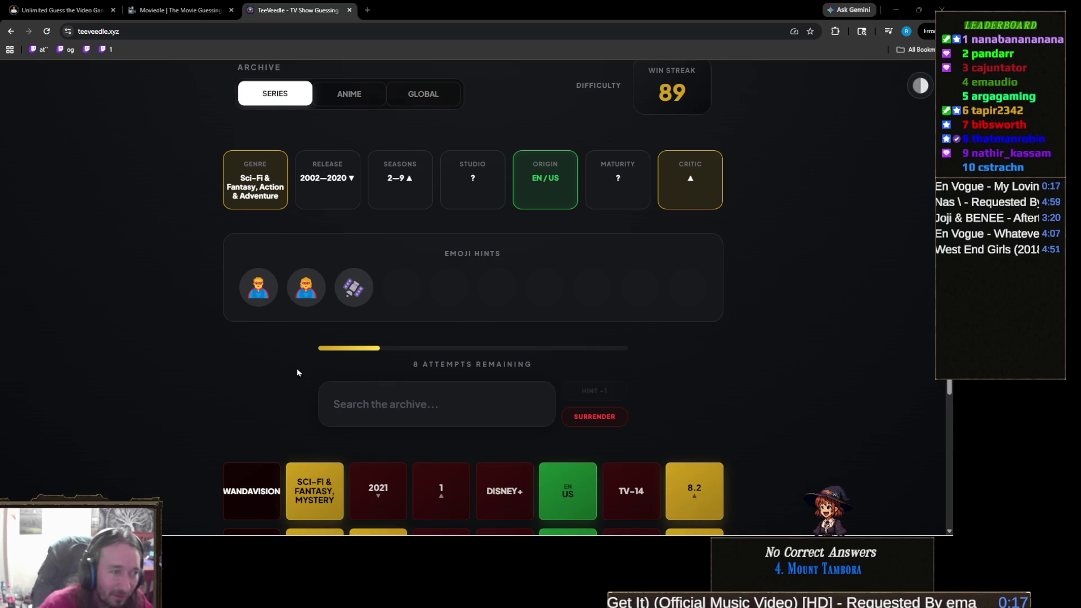
Zoom in to inspect the emoji hints, then return the page to 100%
key("ctrl+plus")
key("ctrl+plus")
key("ctrl+plus")
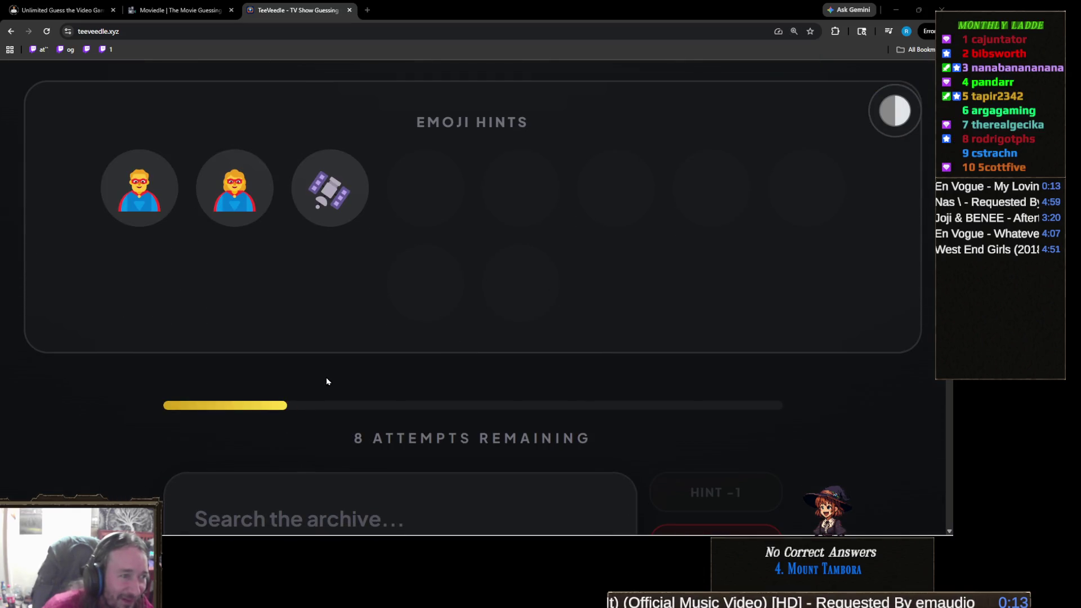
key("ctrl+minus")
key("ctrl+minus")
key("ctrl+minus")
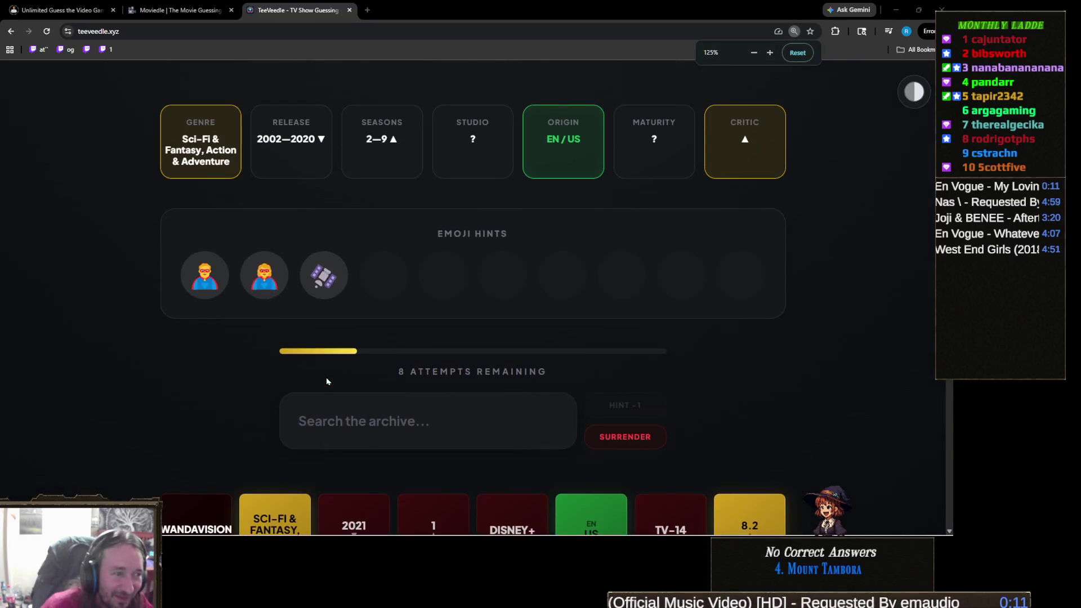
key("ctrl+minus")
key("ctrl+plus")
key("ctrl+minus")
key("ctrl+minus")
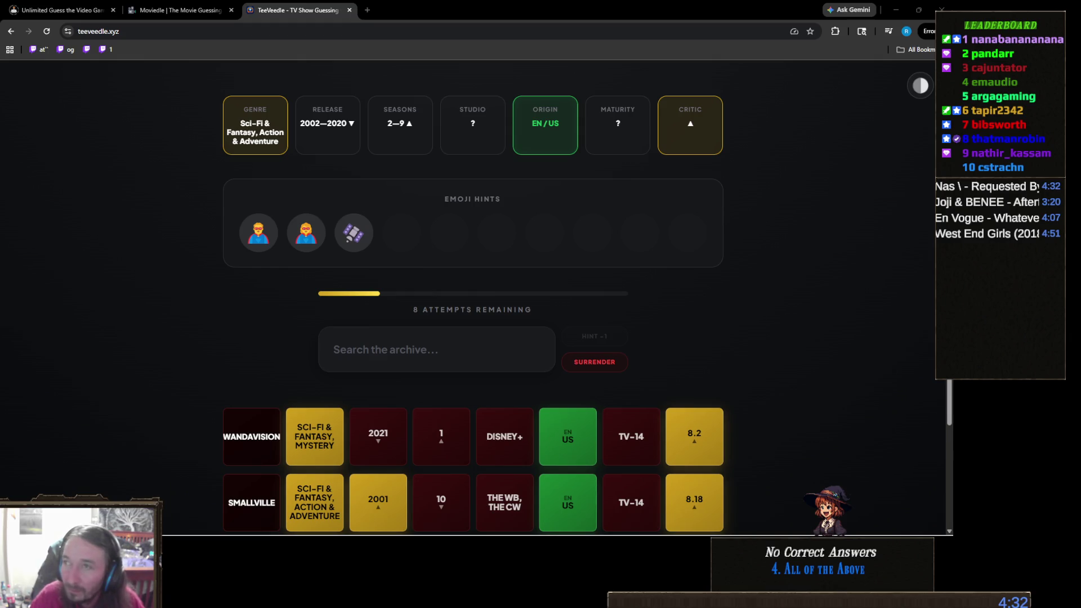
Guess The Boys and Marvel's Agents of S.H.I.E.L.D., narrowing release to 2002–2012 and seasons 2–4
left_click(461, 353)
type("the boys")
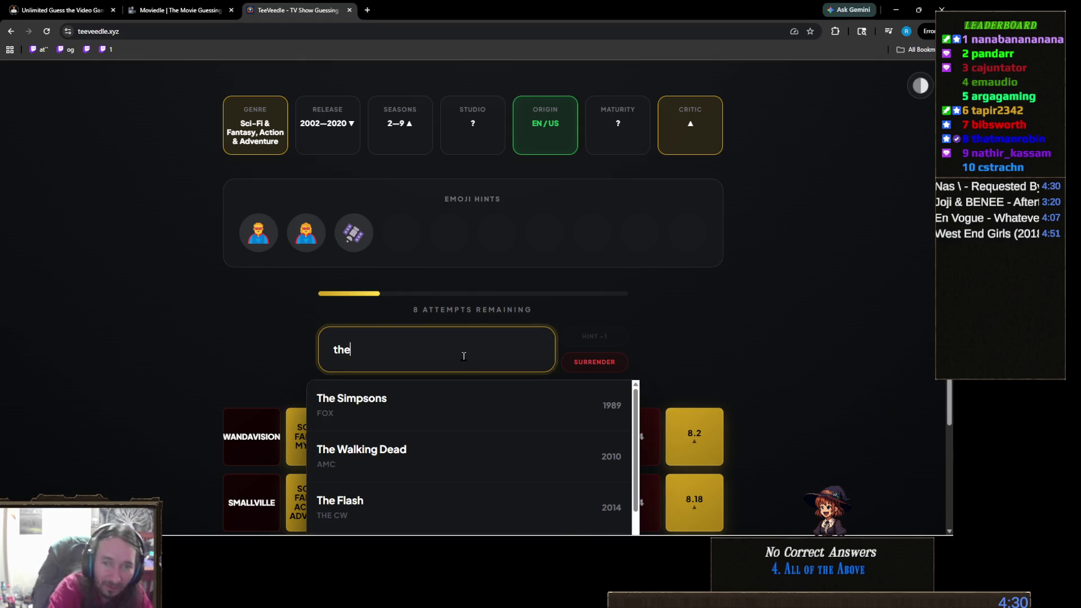
left_click(370, 401)
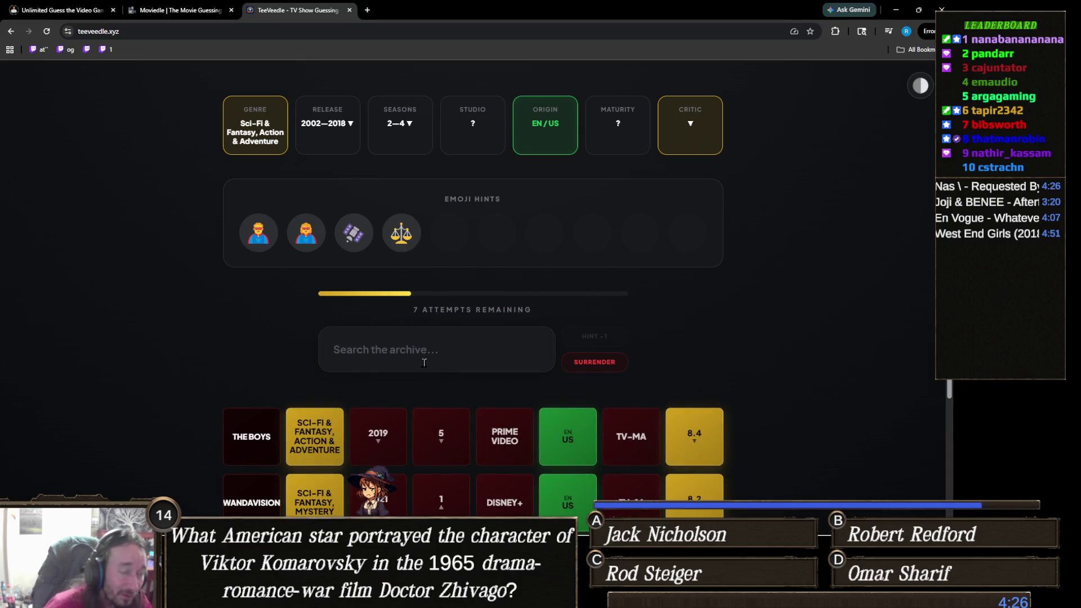
left_click(394, 345)
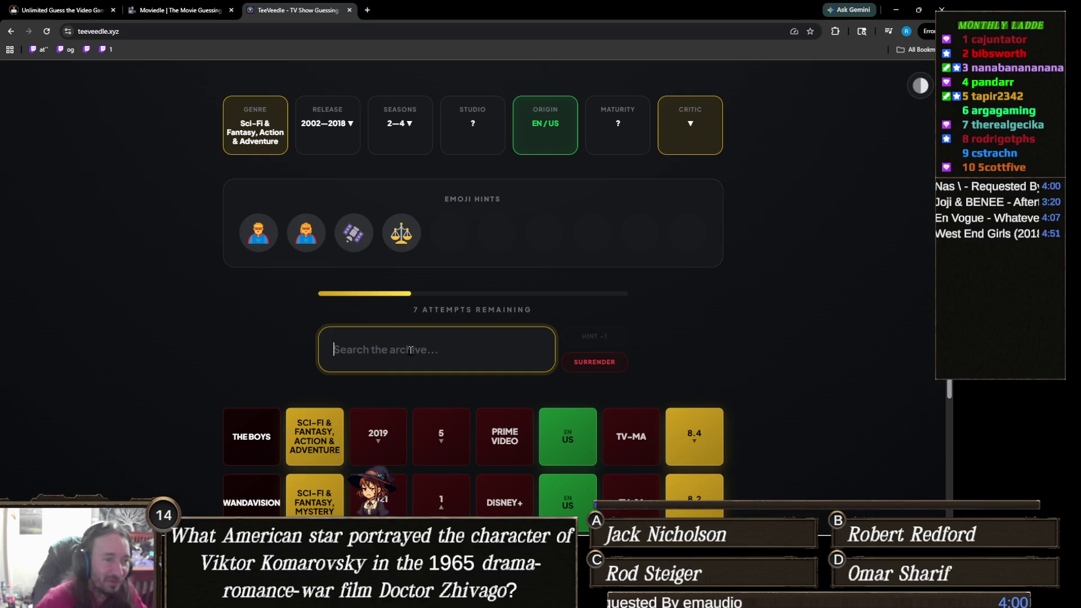
type("agents")
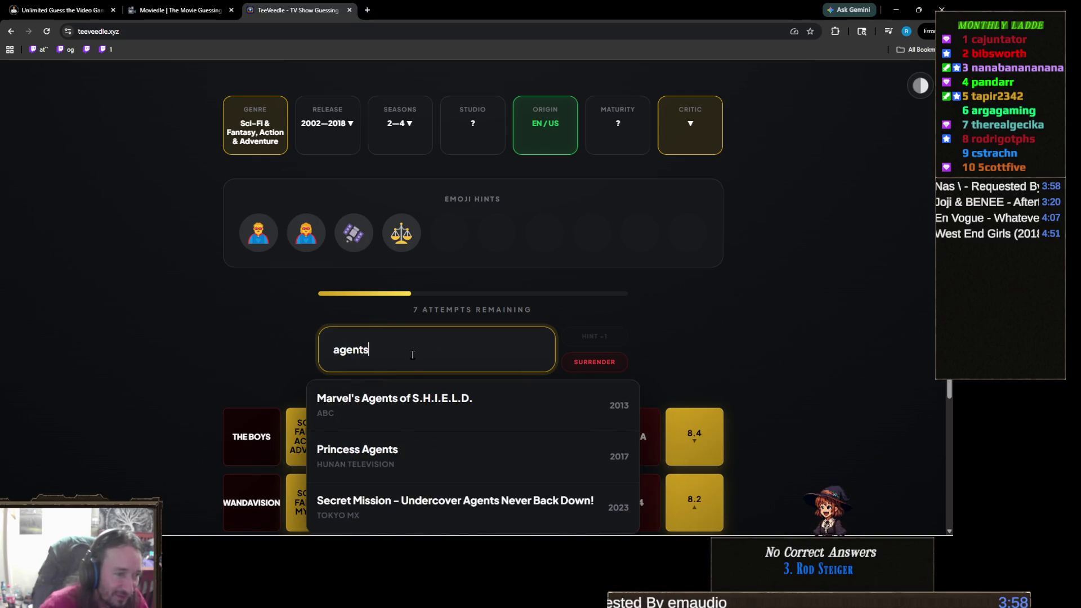
left_click(450, 402)
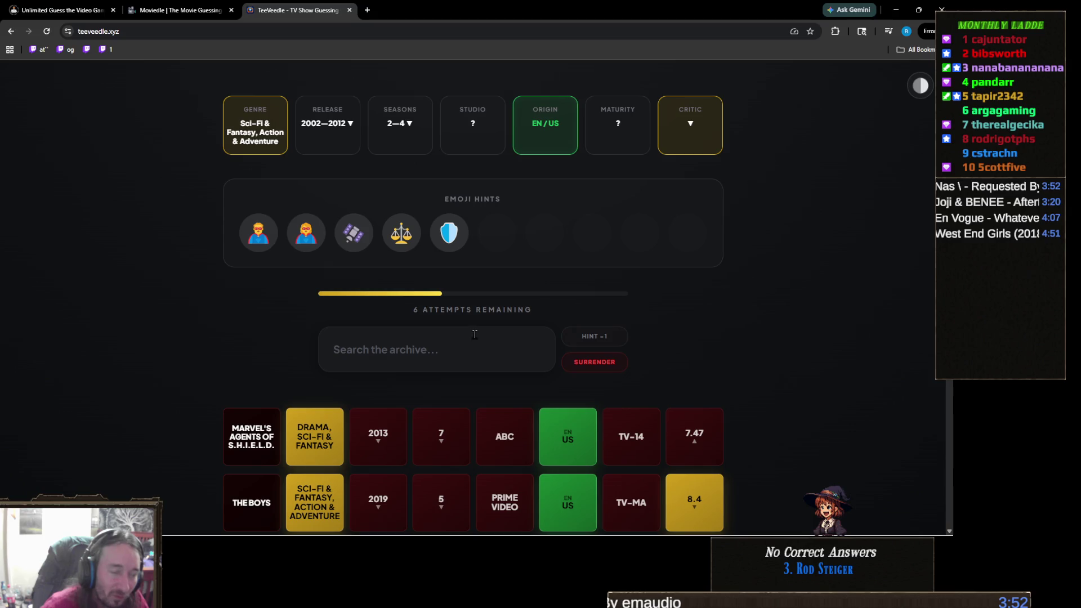
Guess The Batman (2004) to pin release 2004 and TV-Y7, then buy the description hint
left_click(435, 348)
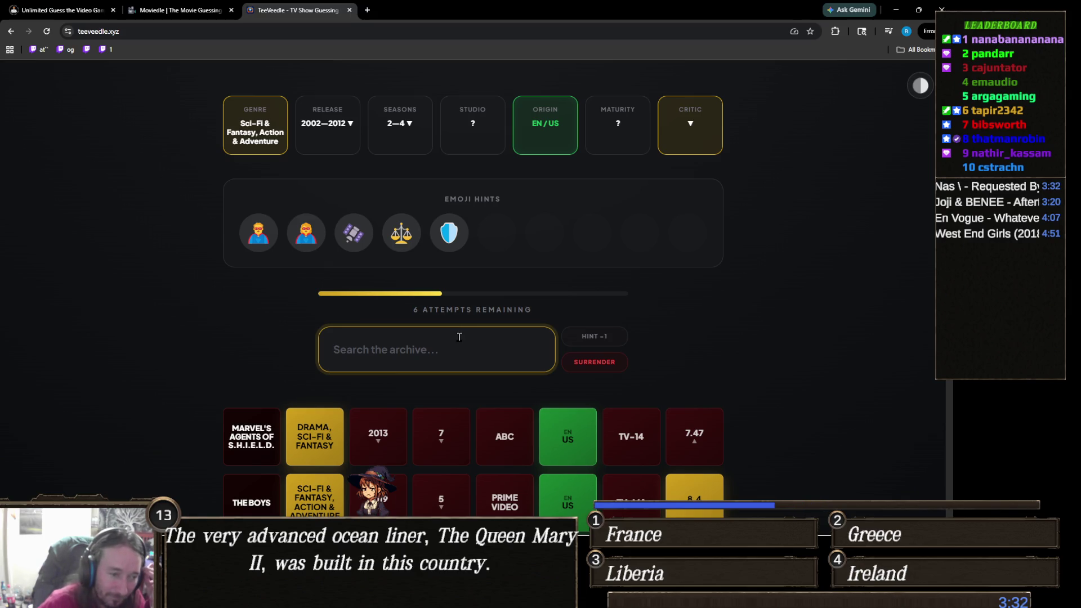
scroll(462, 341, "down", 3)
scroll(465, 349, "down", 1)
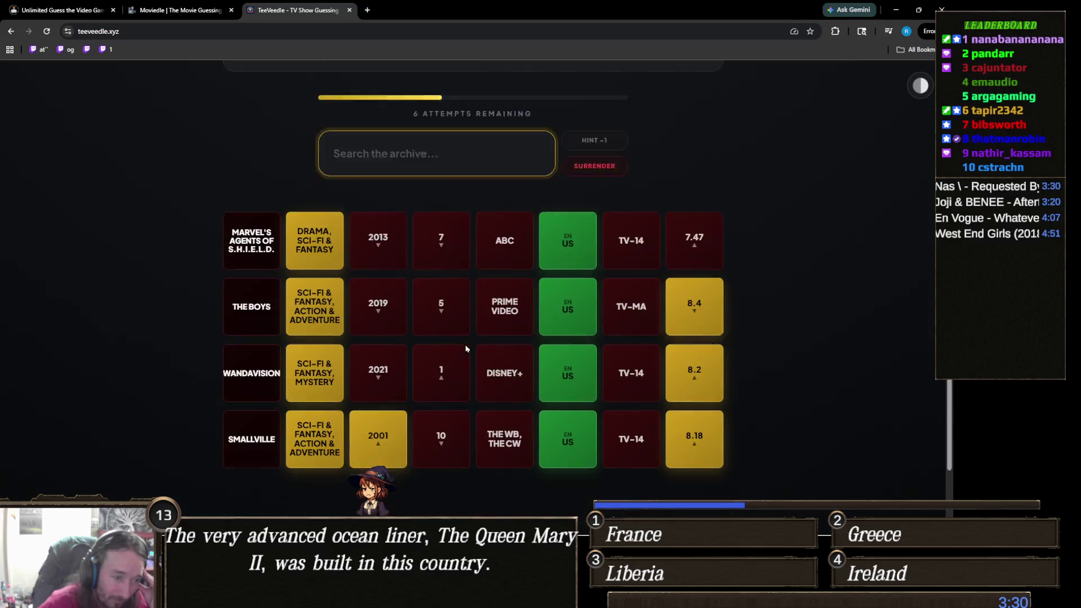
scroll(465, 350, "up", 3)
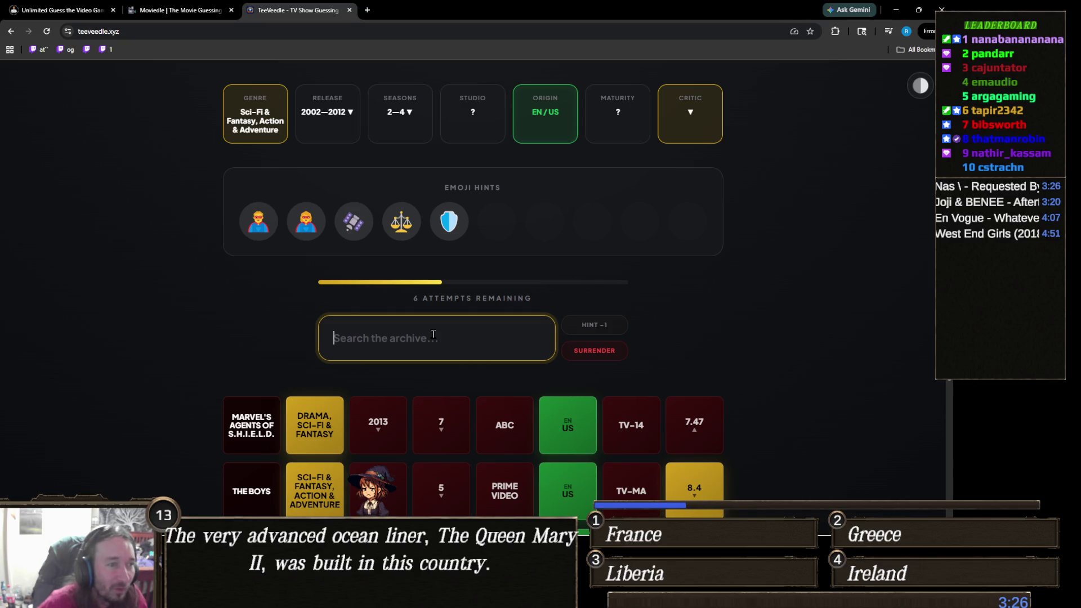
type("batman")
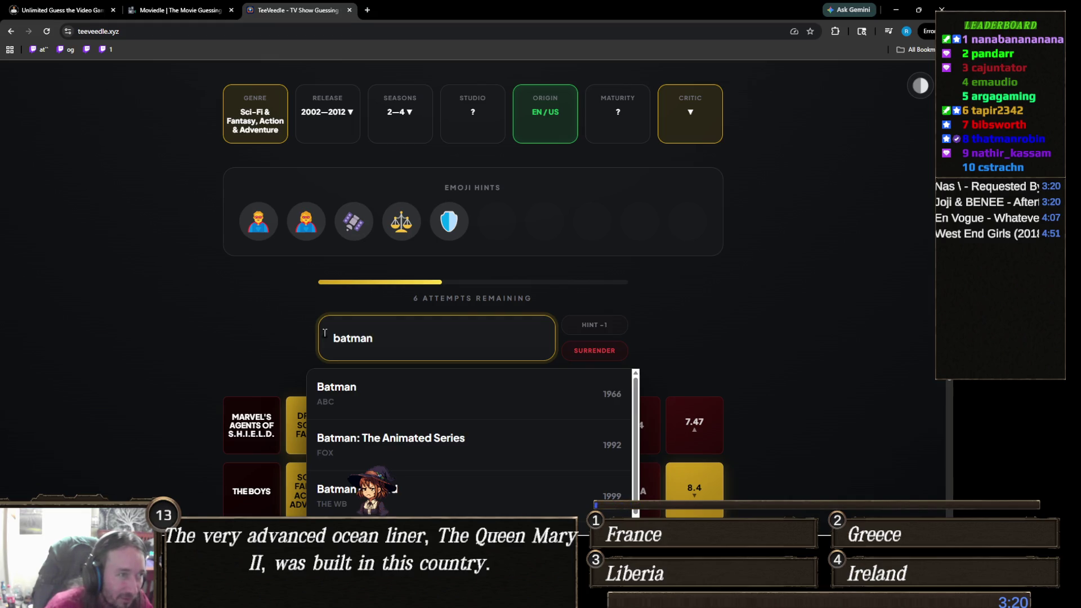
scroll(245, 342, "down", 2)
scroll(229, 348, "up", 2)
scroll(242, 348, "down", 2)
scroll(499, 390, "down", 1)
scroll(499, 391, "down", 1)
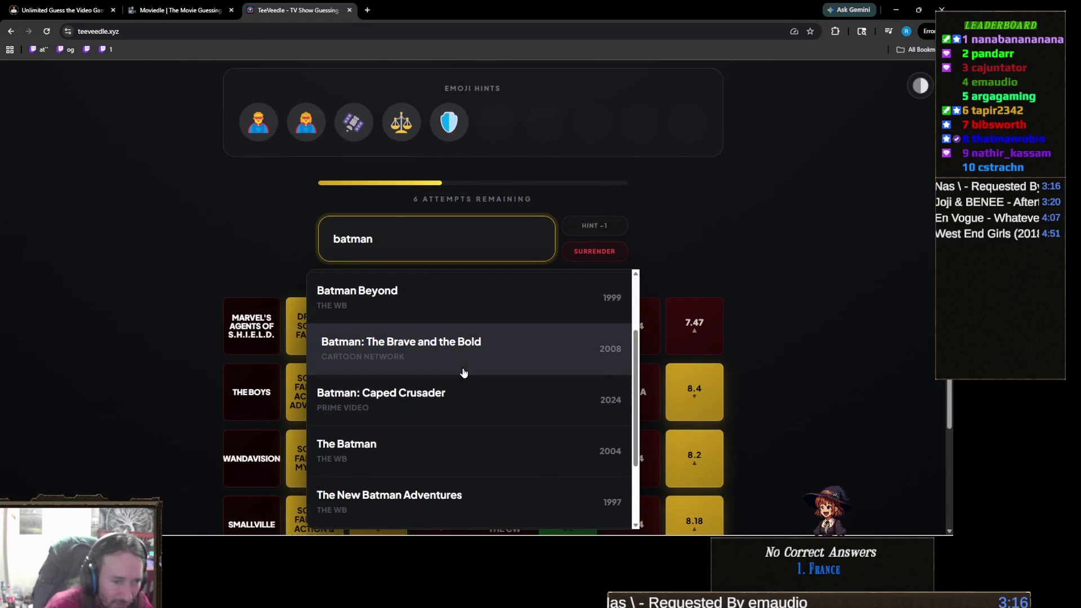
left_click(420, 448)
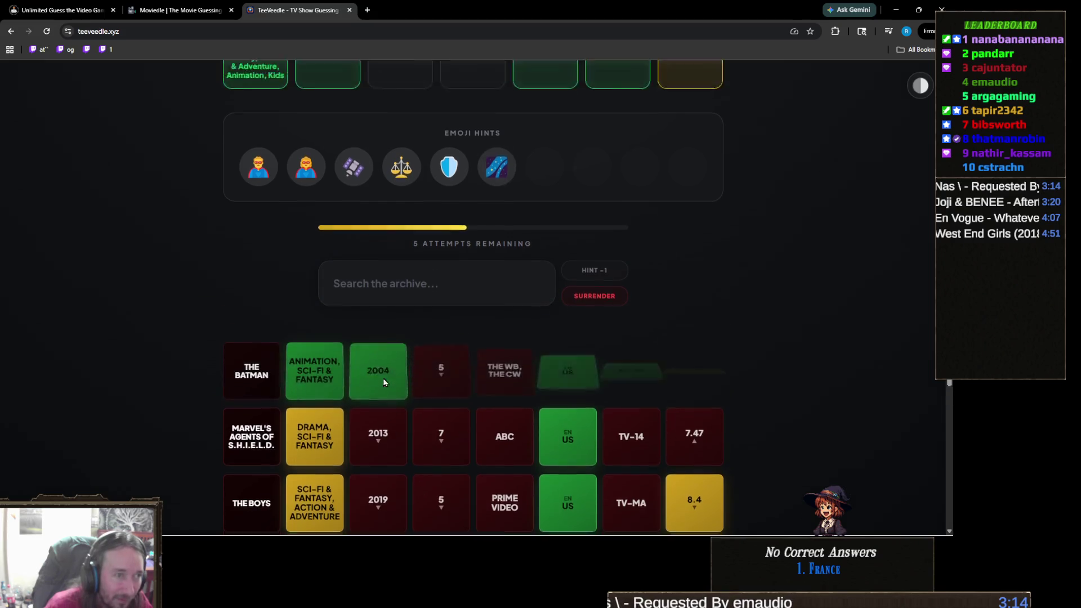
scroll(427, 377, "up", 3)
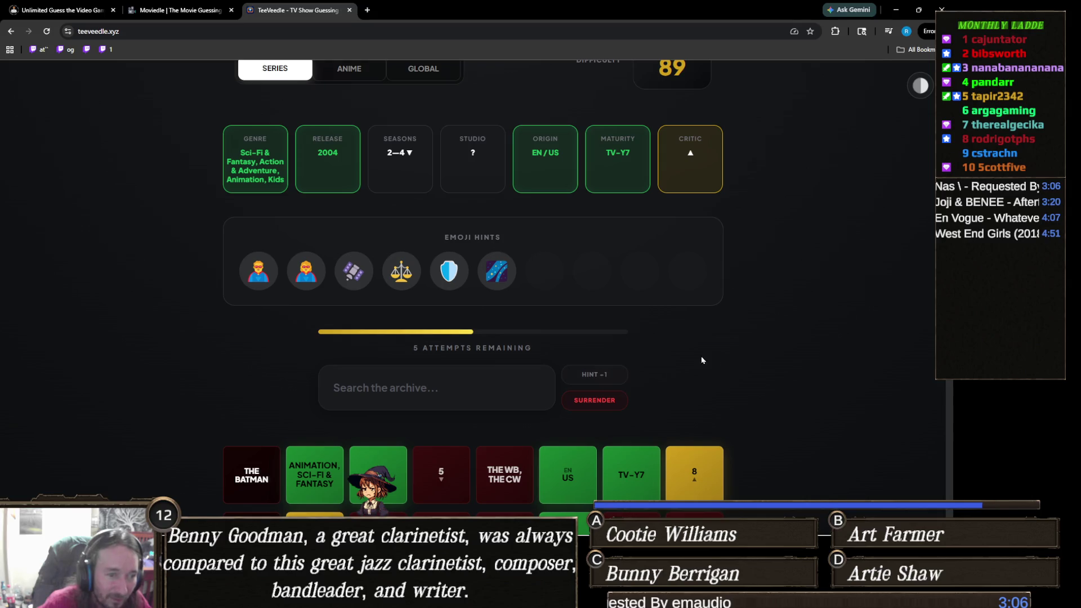
left_click(617, 377)
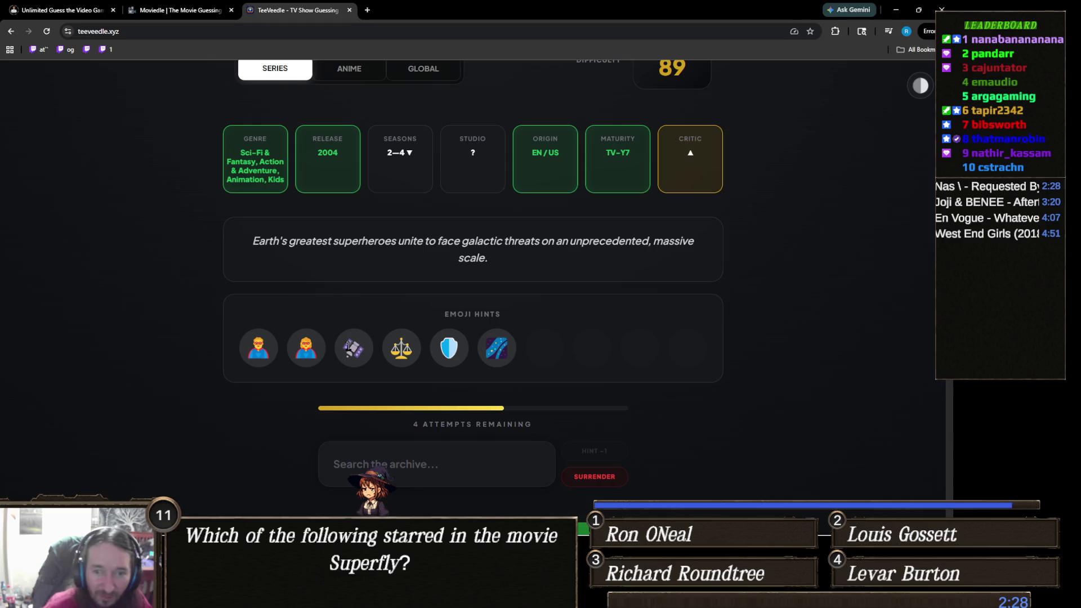
Focus the guess box and open the browser's developer tools beside the puzzle
left_click(437, 462)
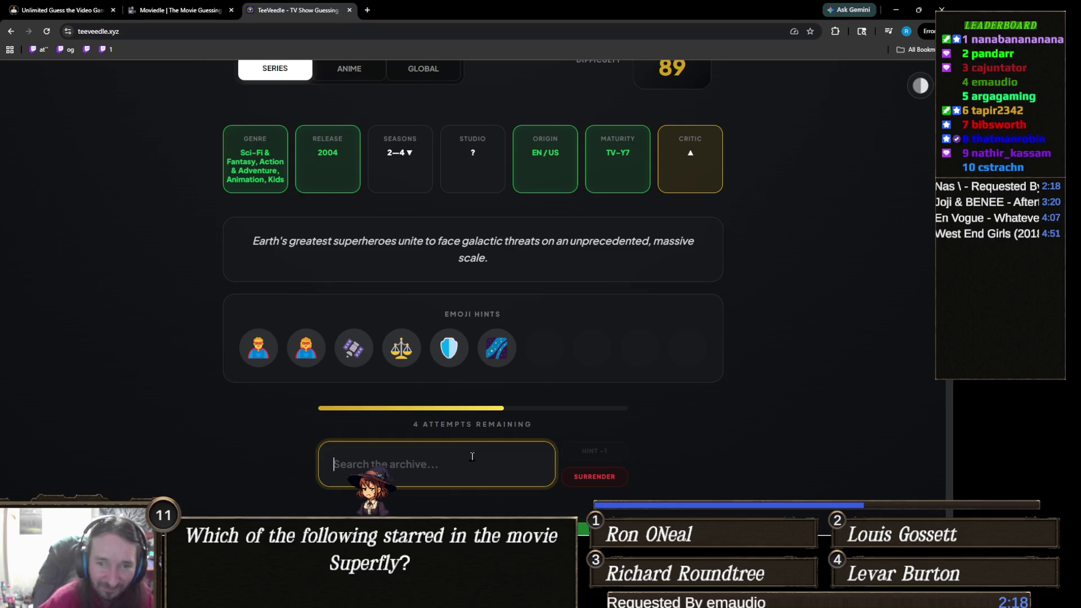
key("F12")
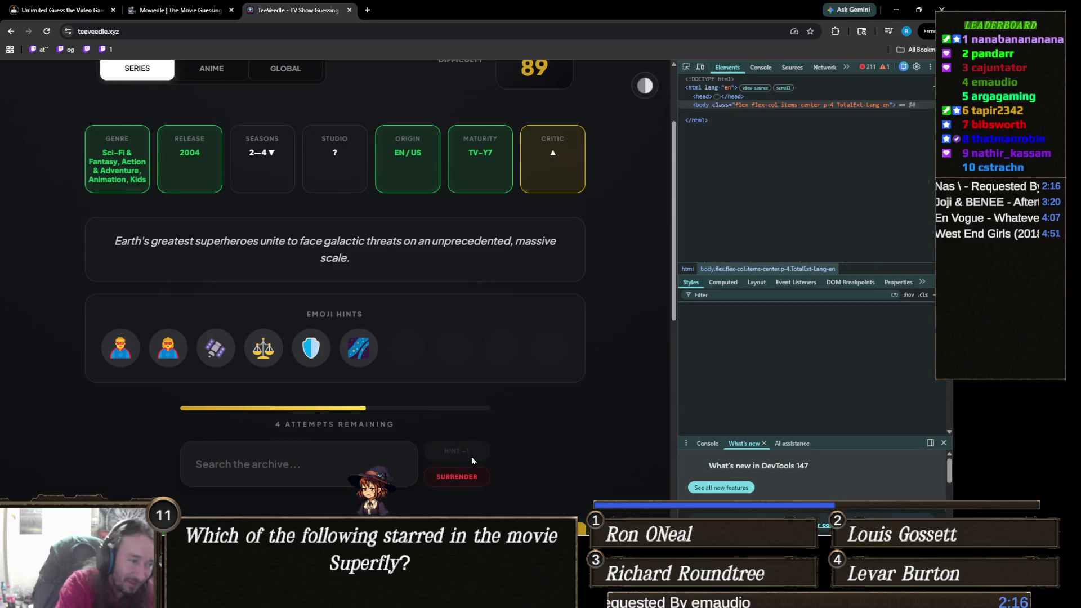
Close DevTools, solve with Justice League Unlimited for a 90 streak, and start a fresh puzzle
key("Escape")
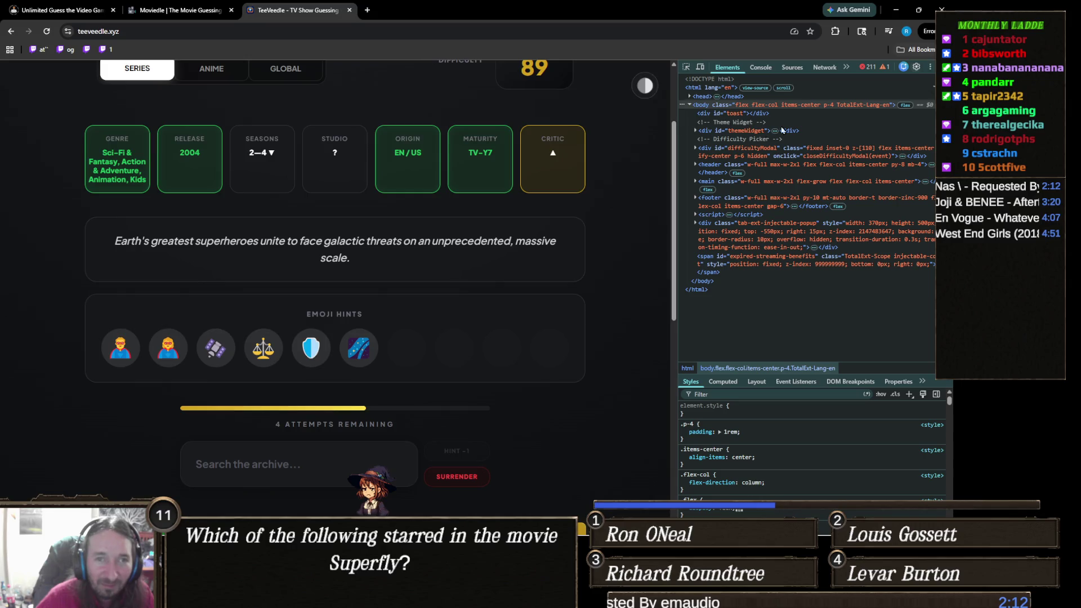
key("F12")
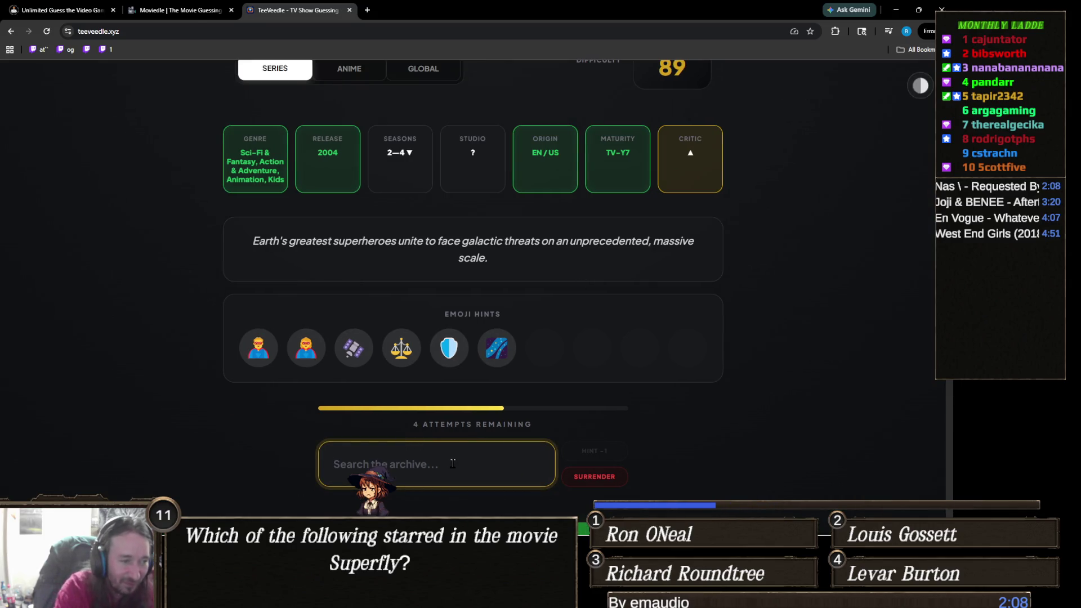
type("justice lea")
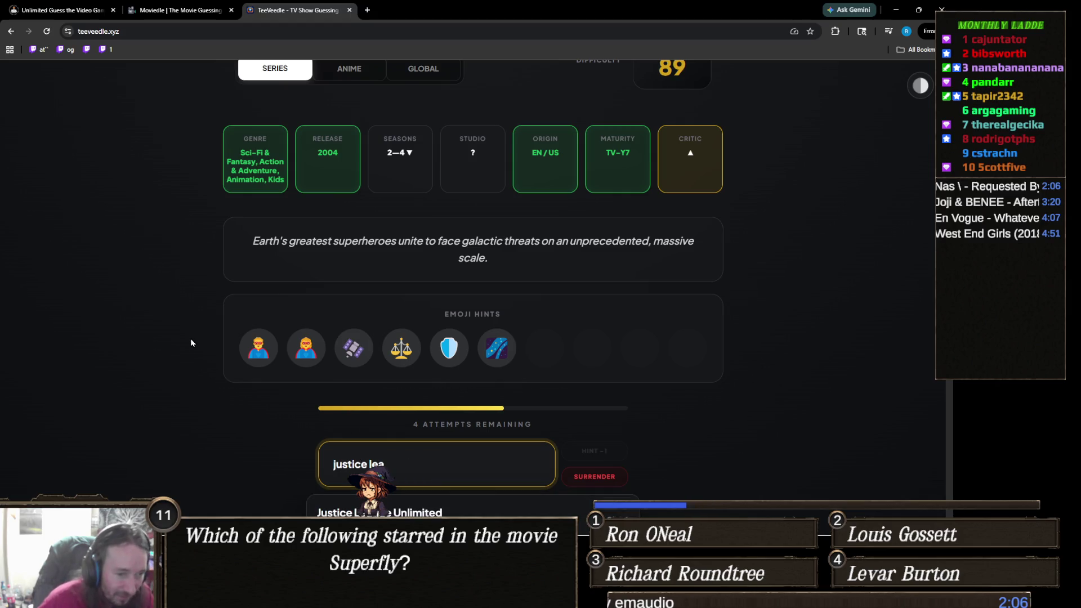
key("Down")
key("Return")
scroll(296, 389, "up", 1)
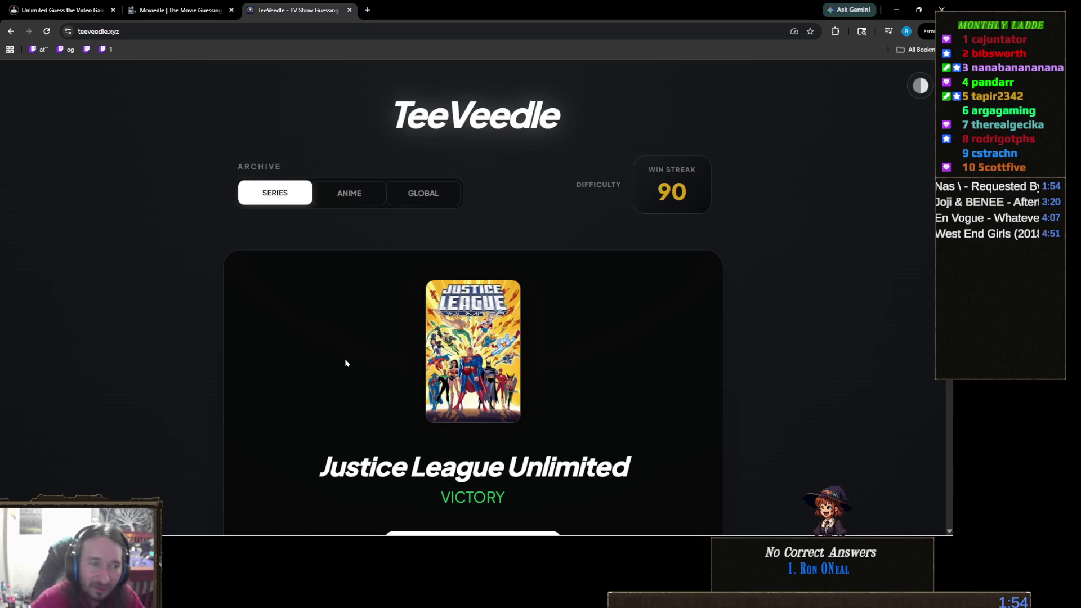
scroll(349, 363, "down", 4)
left_click(495, 303)
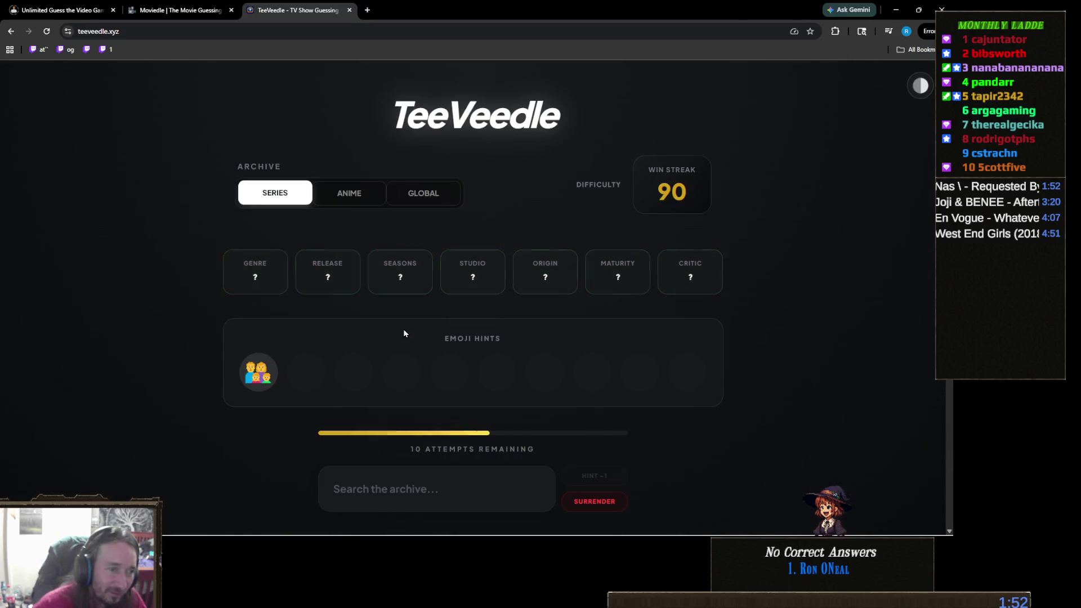
Browse 'avenger' search results without guessing, then clear it and search 'modern fa' instead
left_click(411, 483)
type("abe")
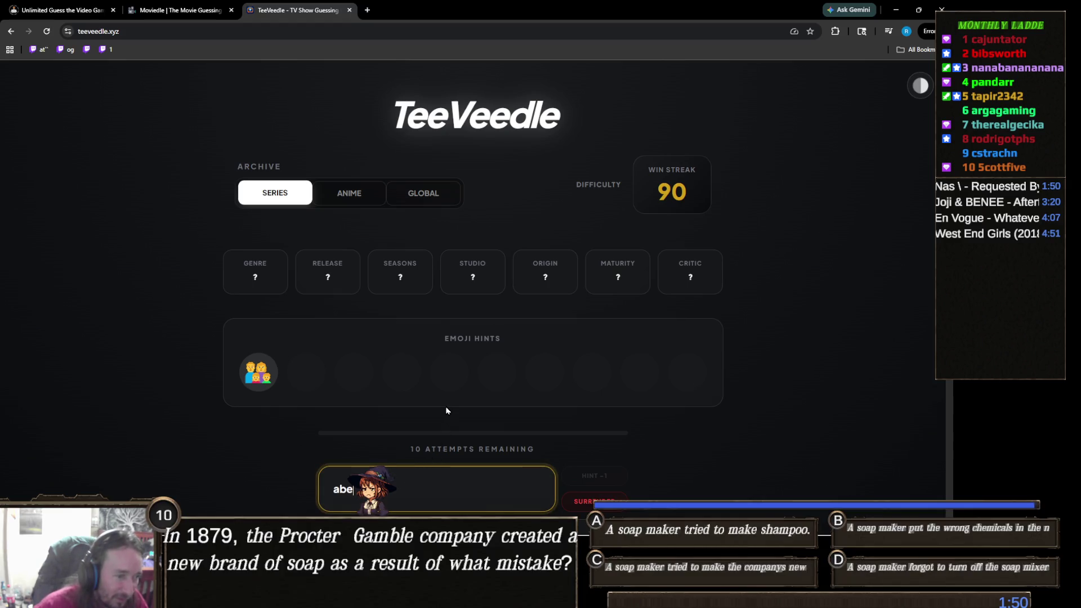
scroll(446, 410, "down", 1)
key("BackSpace")
type("ve")
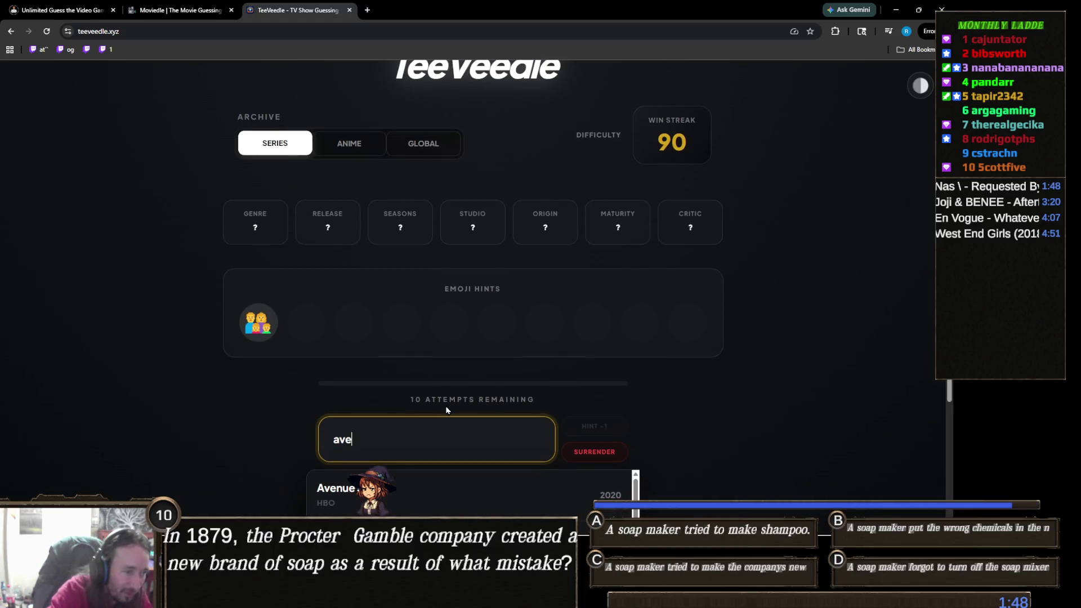
type("nger")
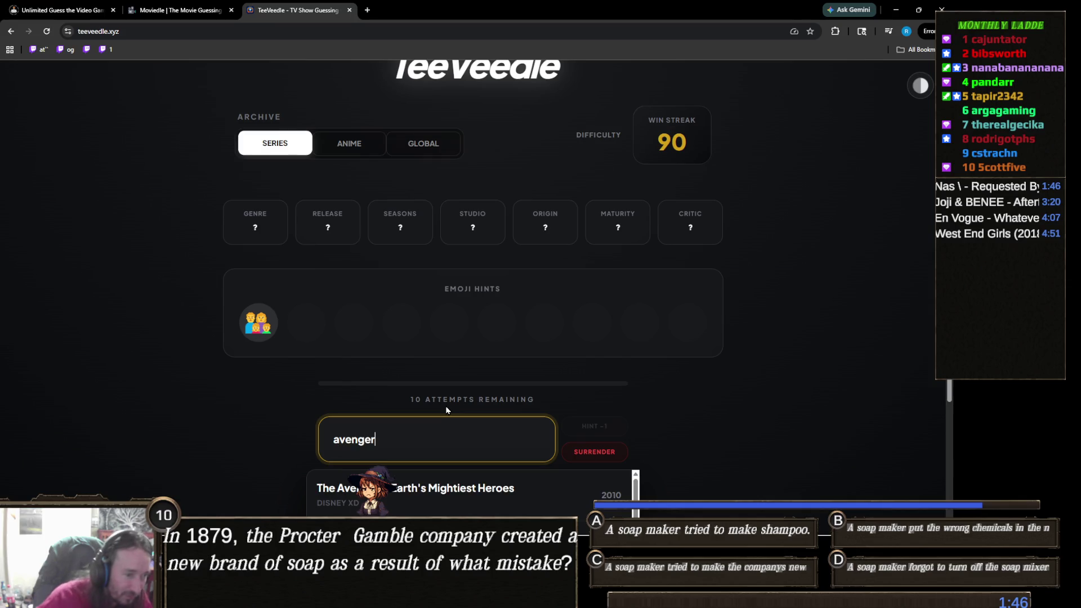
scroll(276, 374, "down", 2)
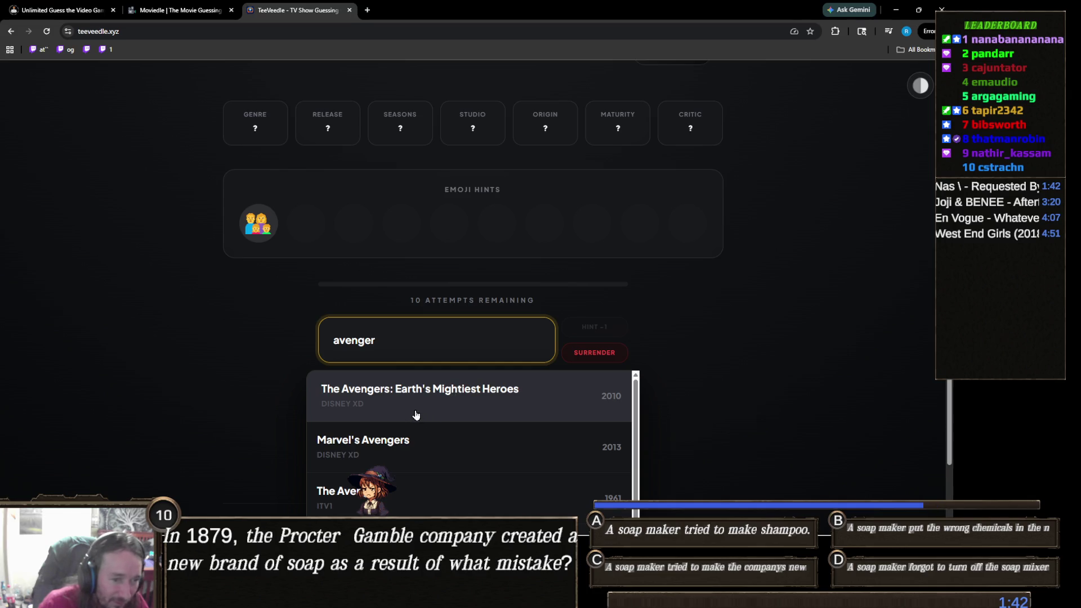
scroll(244, 431, "down", 2)
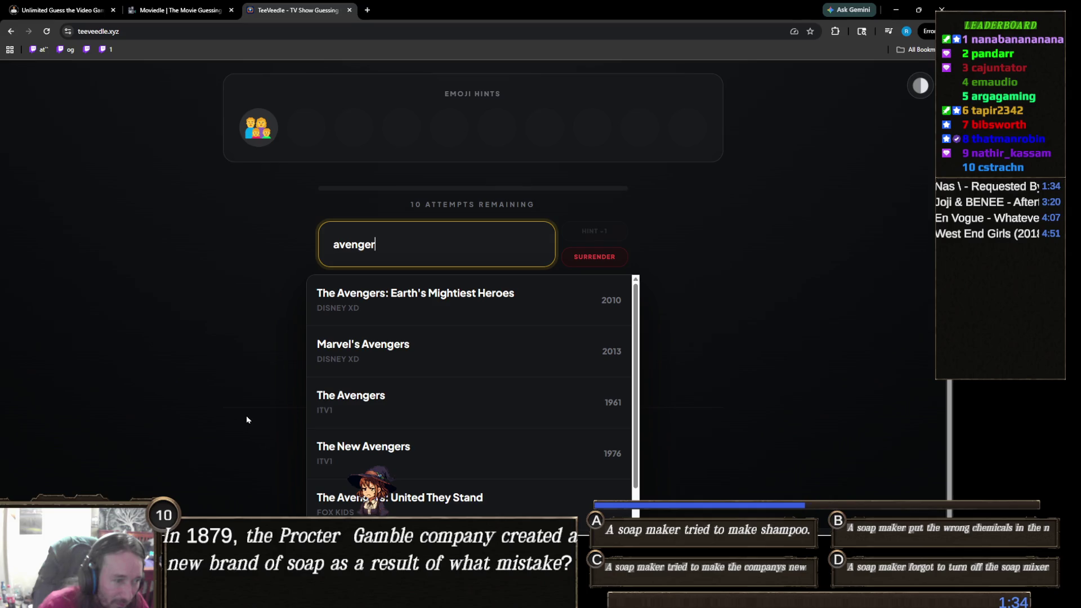
scroll(428, 436, "down", 1)
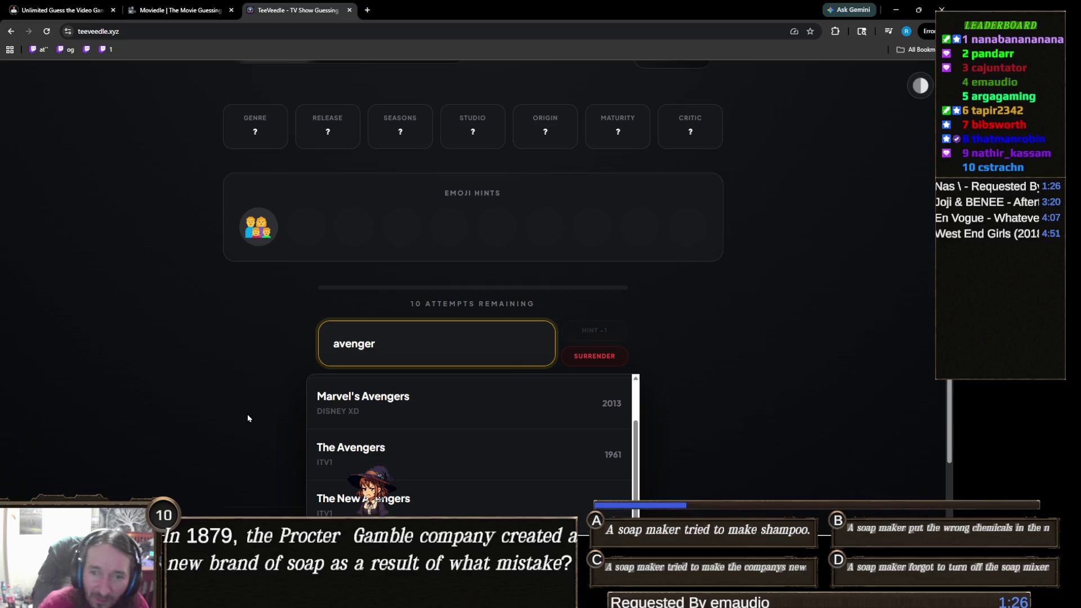
key("BackSpace")
key("BackSpace")
key("BackSpace")
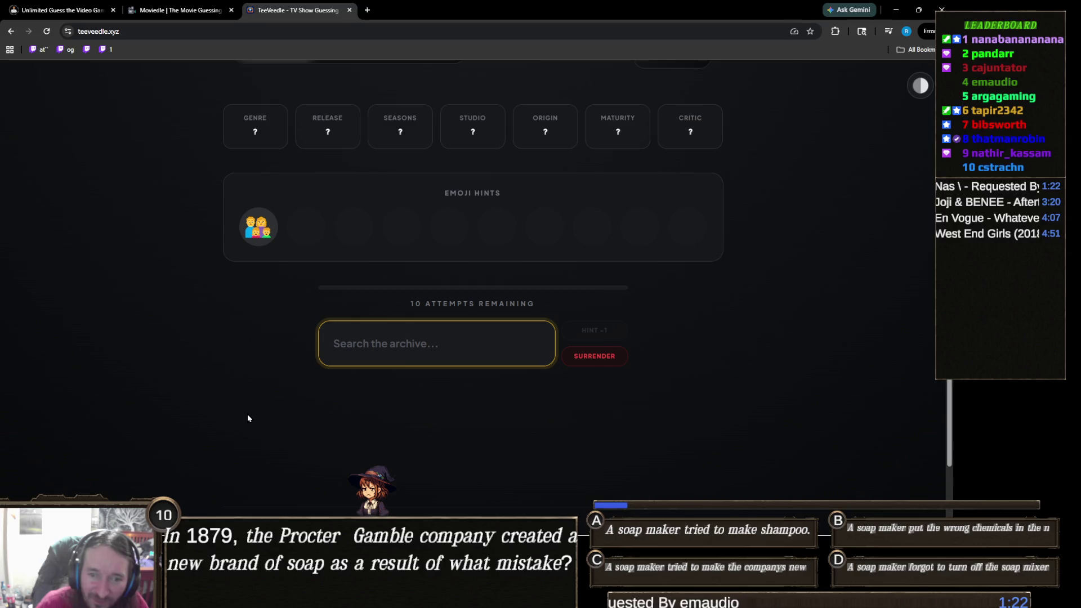
scroll(333, 422, "up", 2)
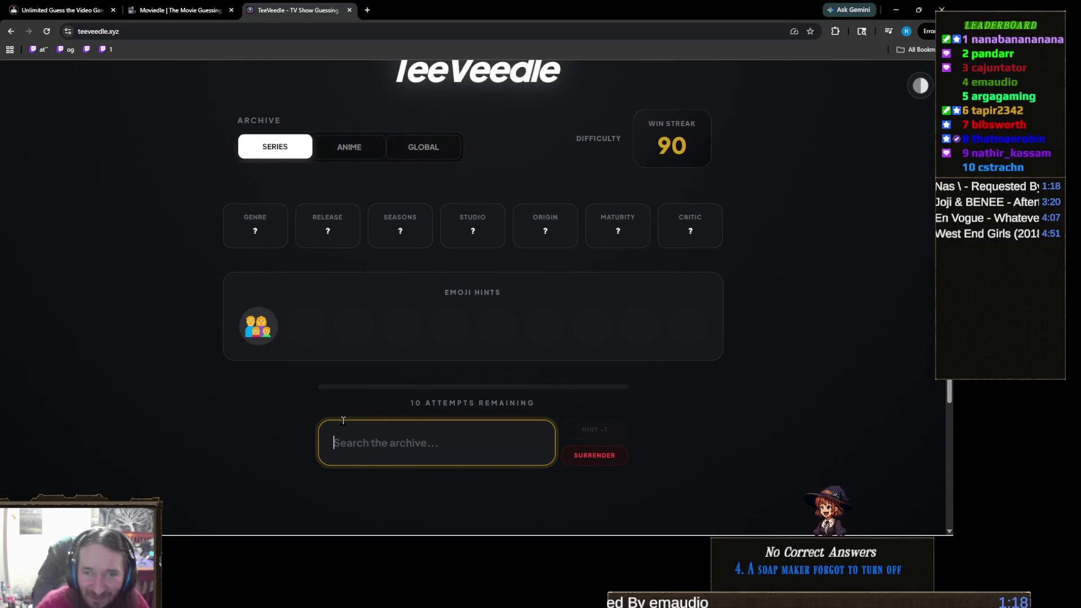
scroll(343, 420, "down", 2)
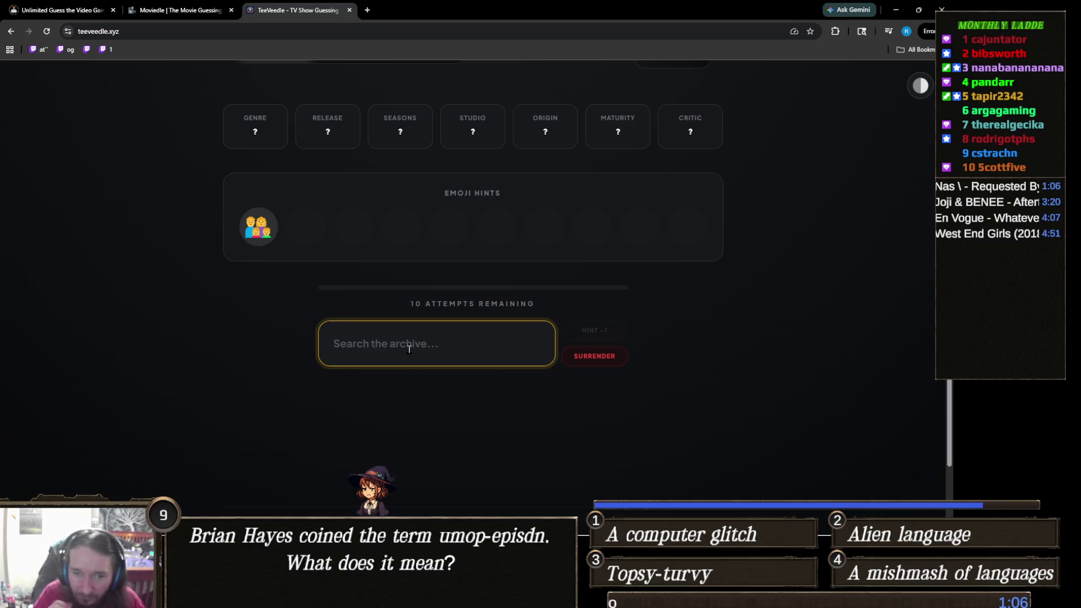
type("mo")
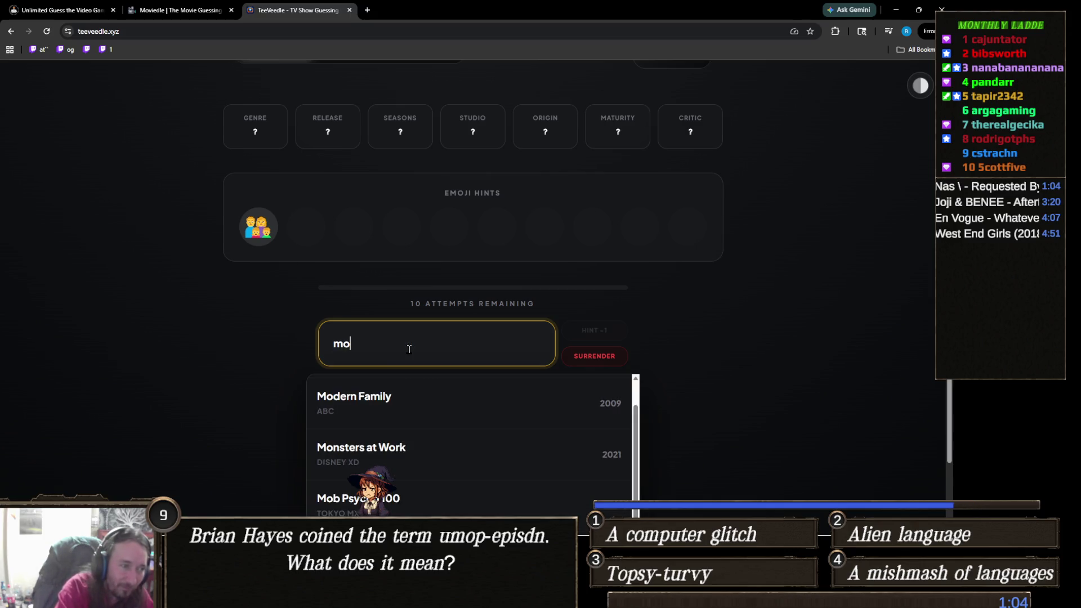
type("dern fa")
Solve with Modern Family and review its stats: Comedy, 2009, 11 seasons, ABC, TV-PG, 7.9
left_click(421, 401)
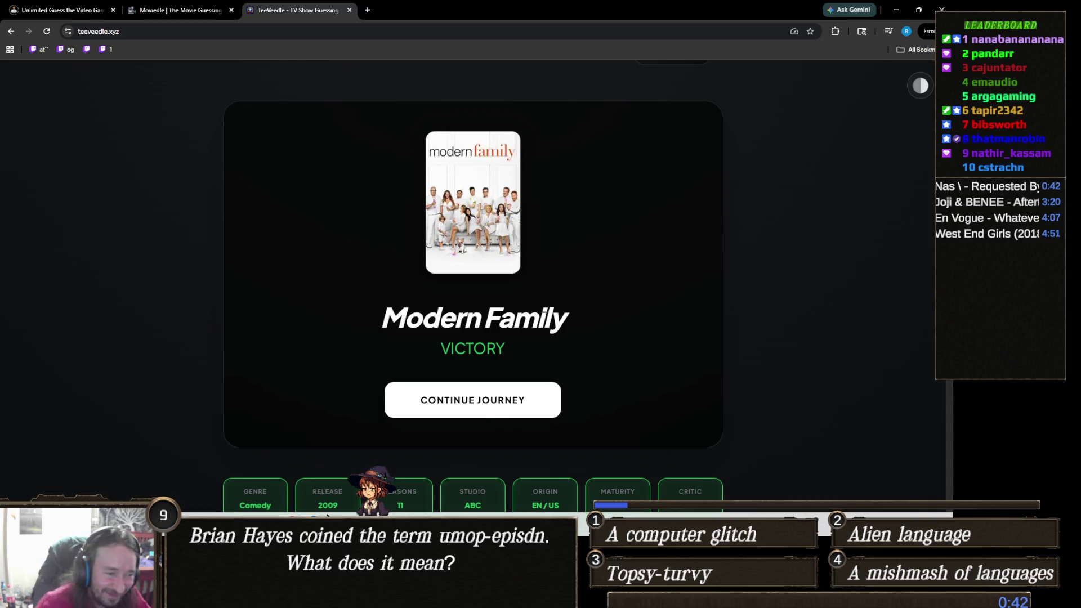
scroll(340, 397, "up", 1)
scroll(340, 395, "down", 2)
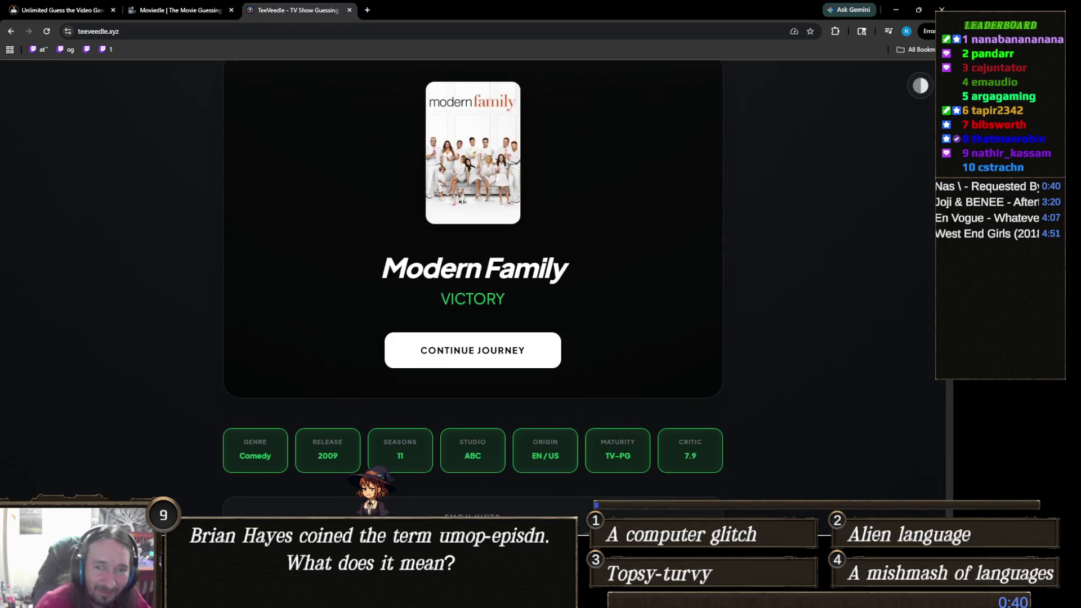
Bring up the Finding Fern 2 Unity editor, then switch to DialogControl.cs in Visual Studio
mouse_move(417, 531)
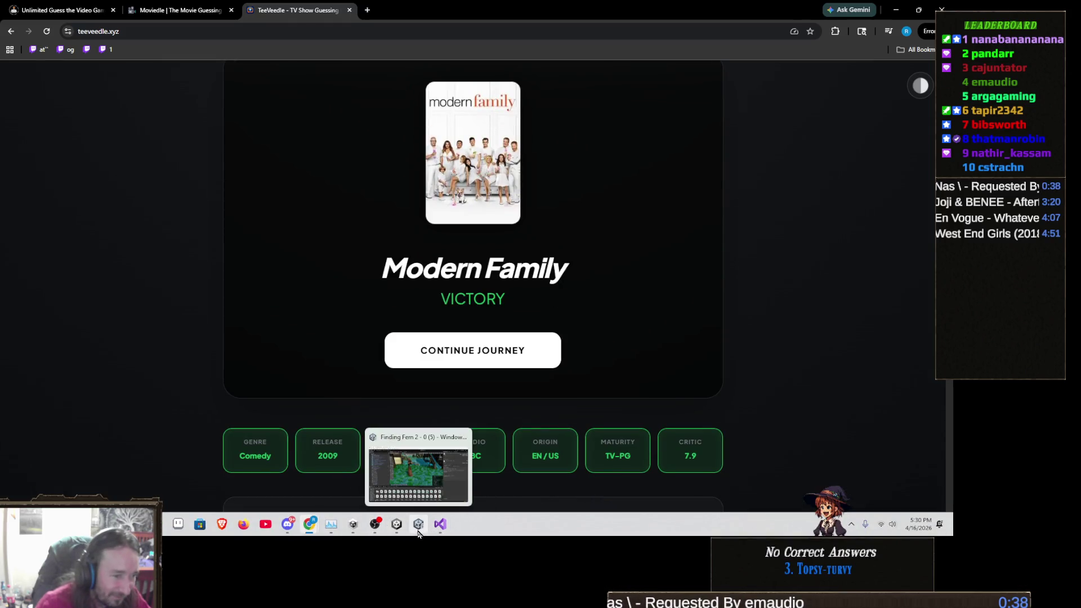
left_click(417, 474)
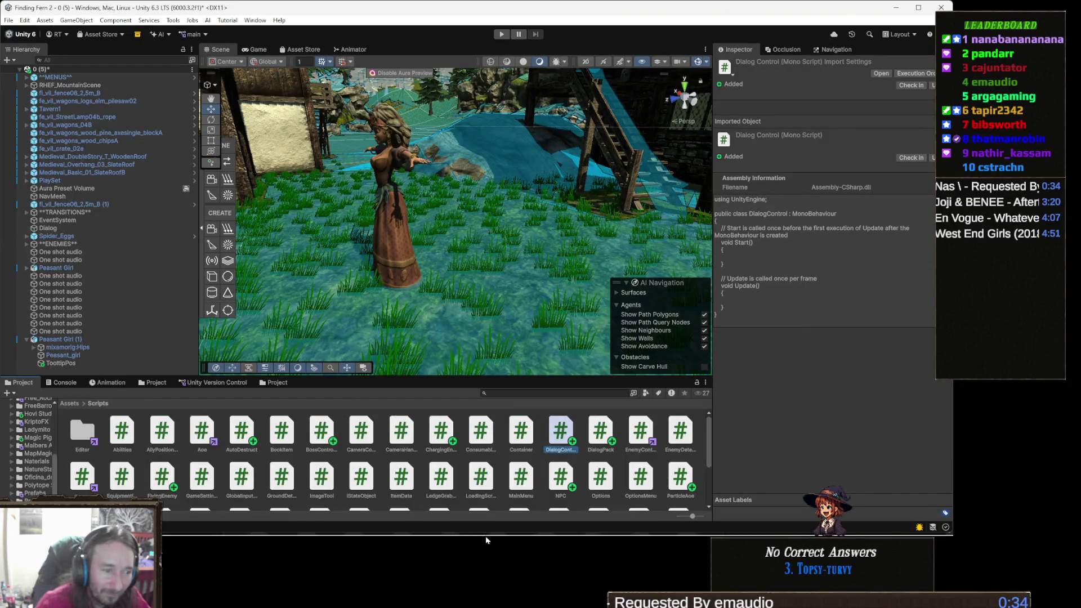
left_click(441, 526)
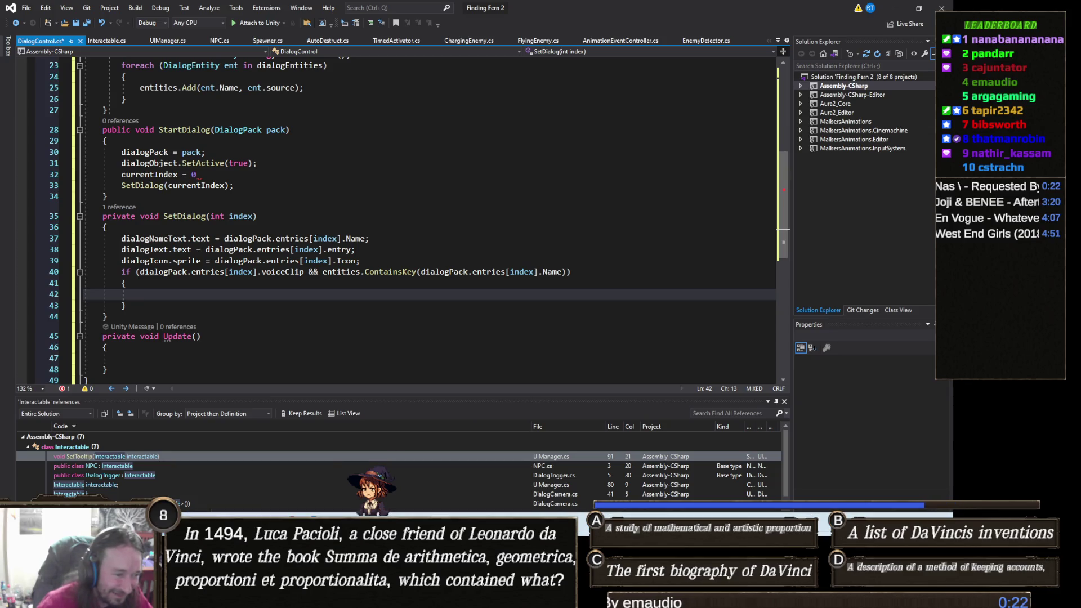
Leave Visual Studio for the TeeVeedle tab in Chrome and continue to a fresh puzzle
mouse_move(315, 515)
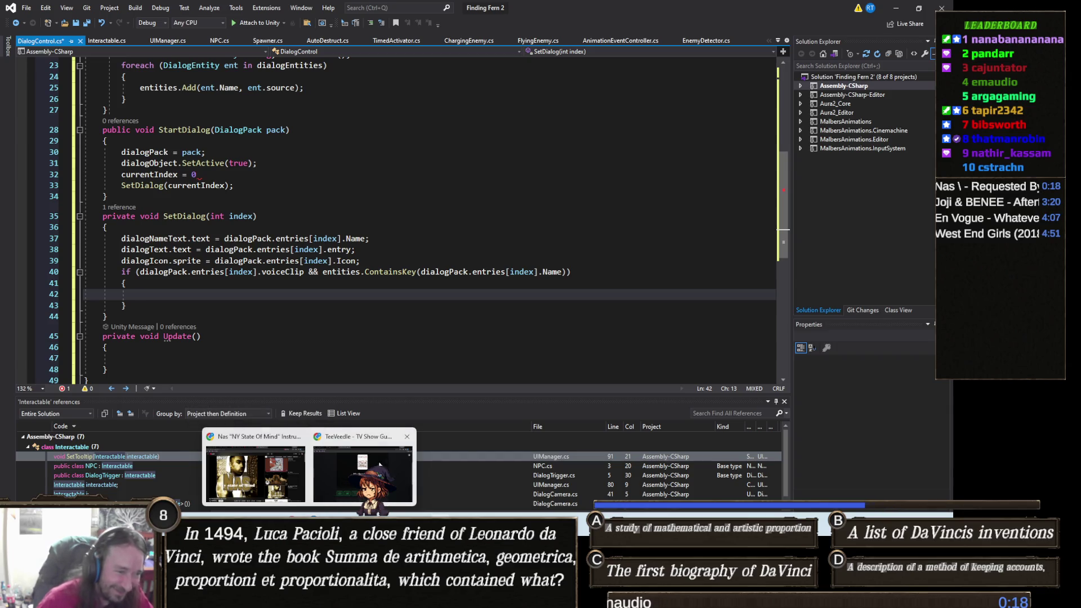
left_click(339, 476)
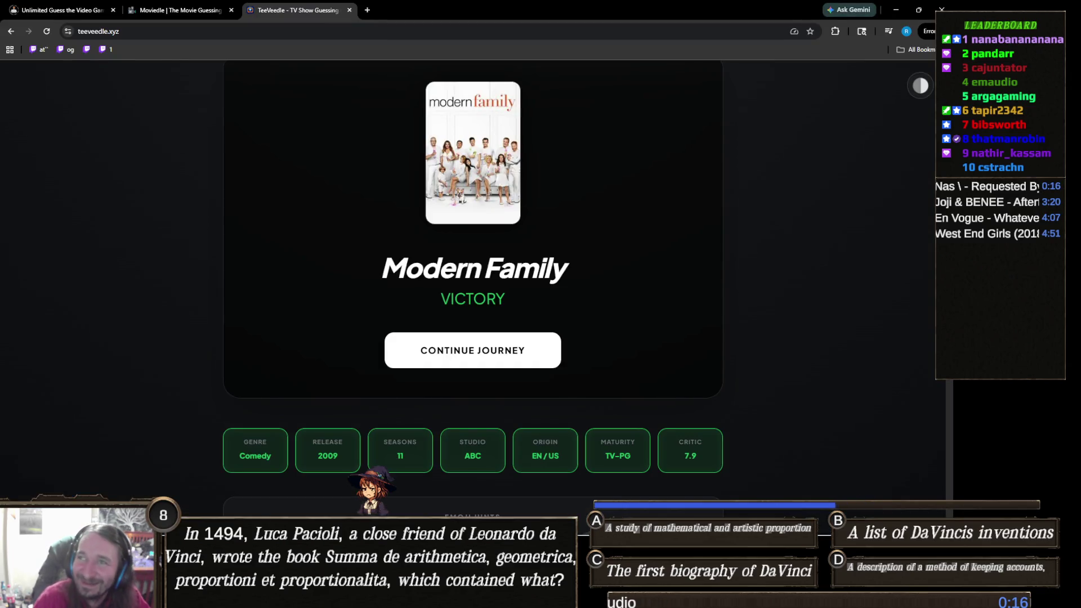
left_click(522, 363)
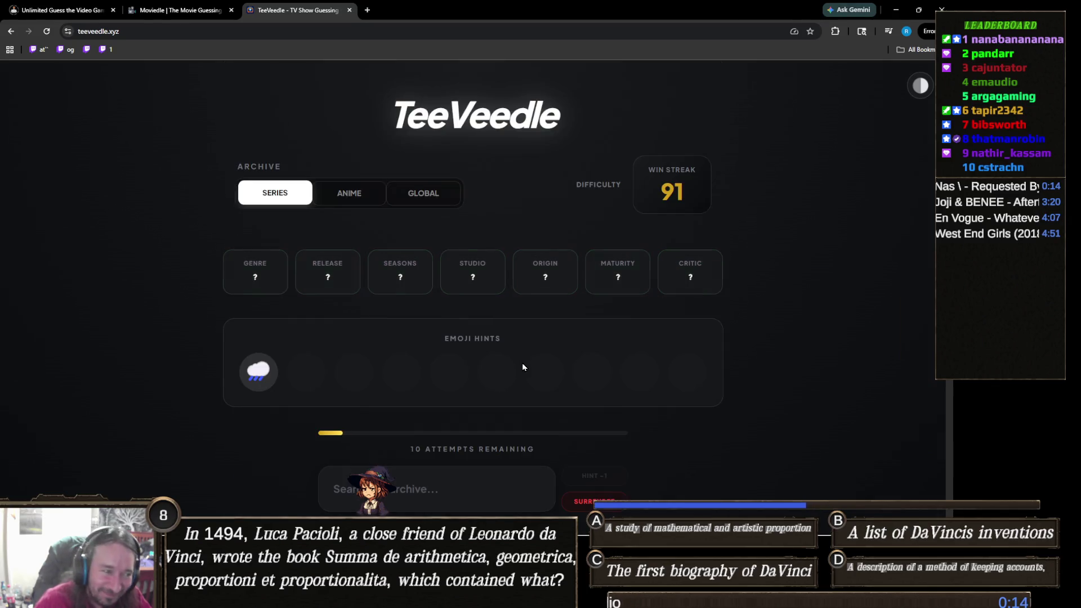
Close the Joji & BENEE 'Afterthought' YouTube tab to get back to the rain-cloud puzzle
scroll(522, 367, "down", 2)
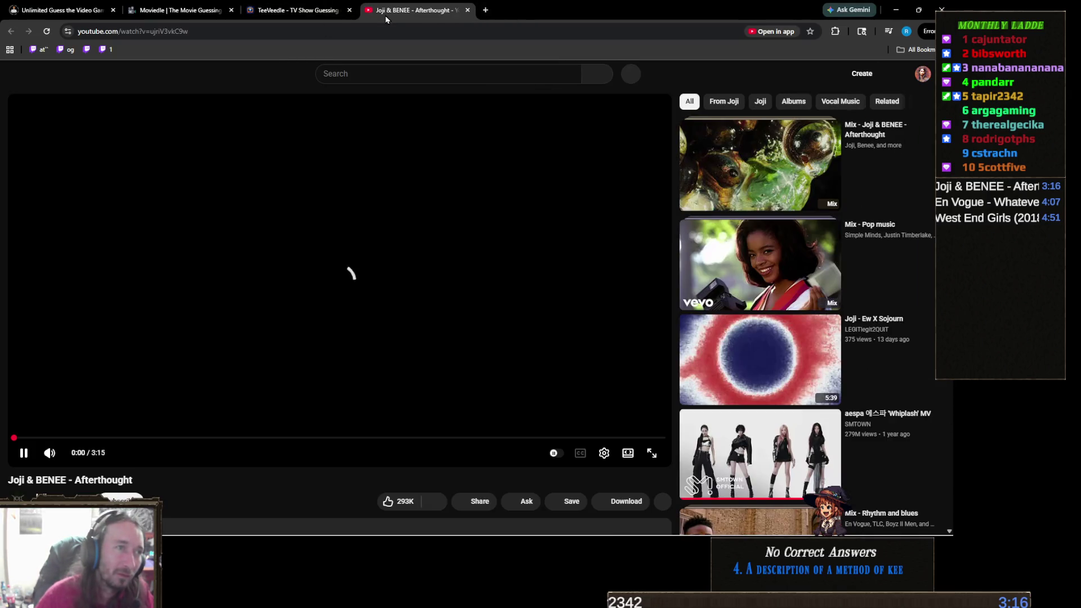
middle_click(385, 12)
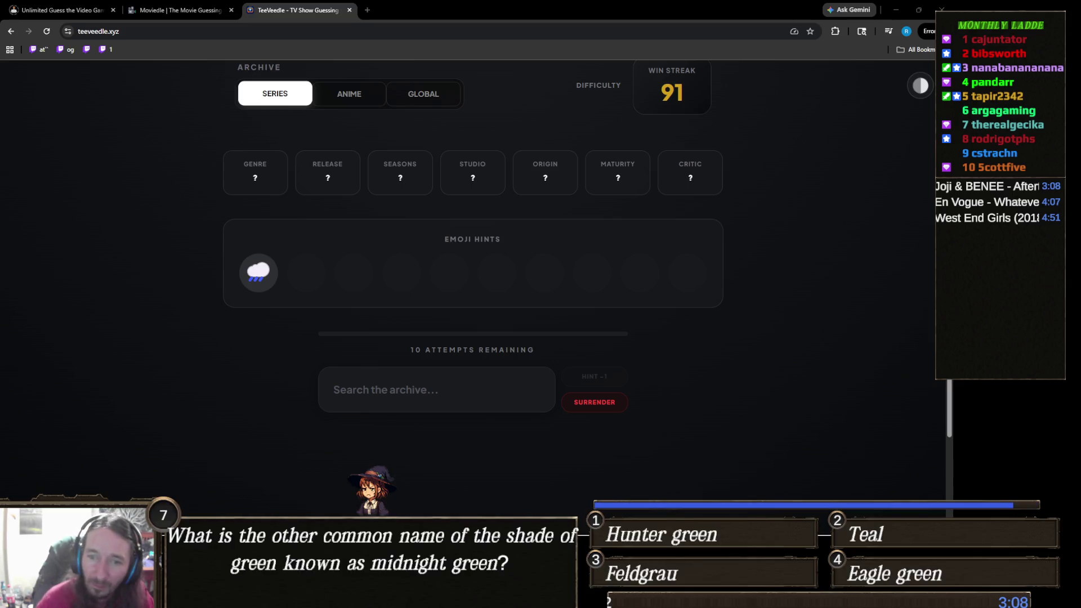
Search 'rain' and guess The Rain, revealing the Drama, Netflix and TV-MA clues
left_click(452, 394)
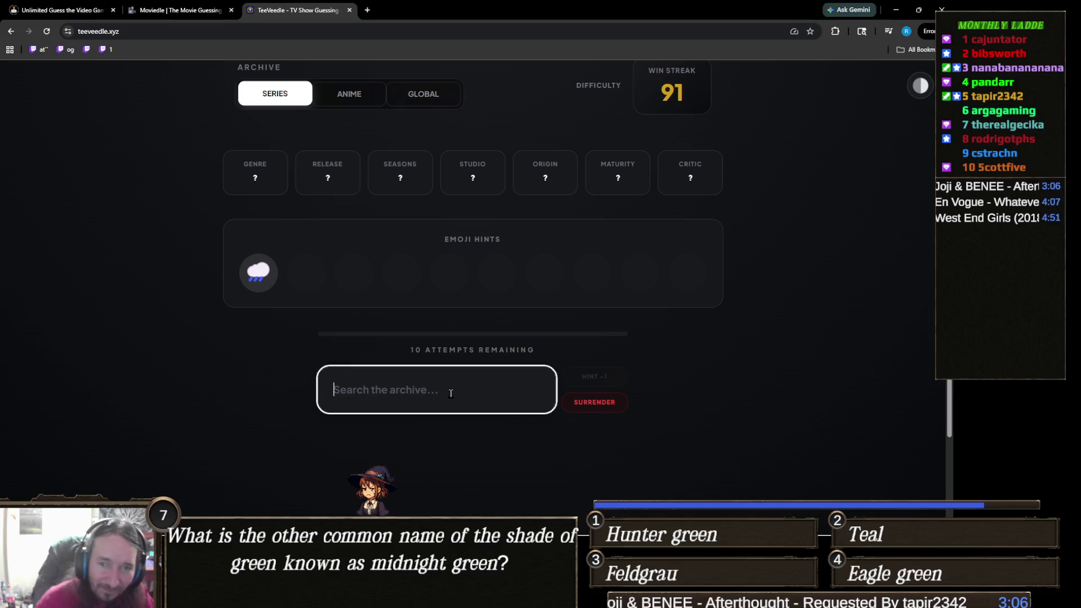
type("rain")
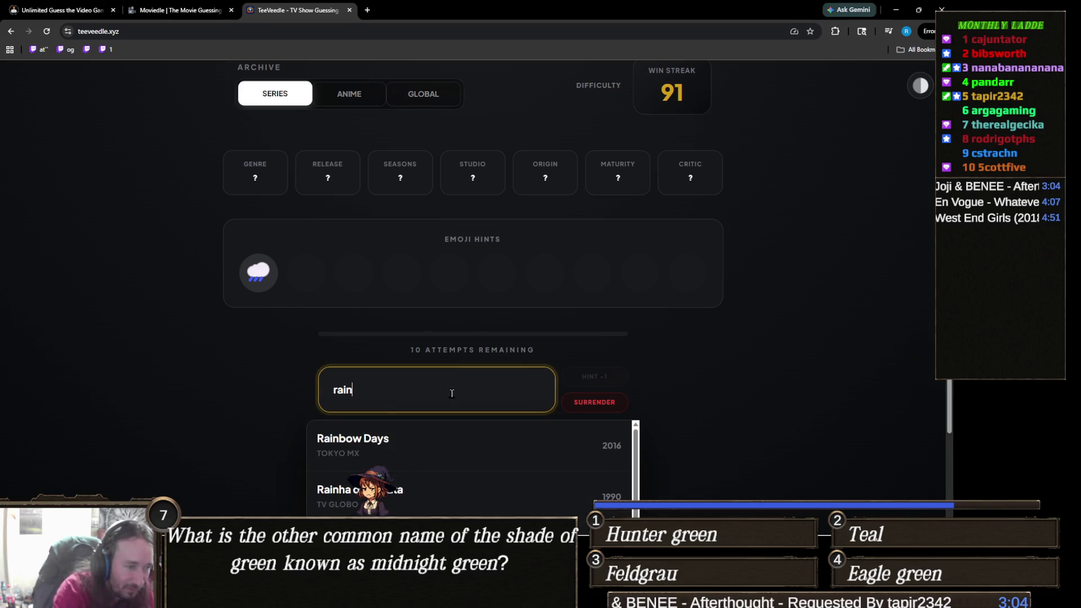
scroll(231, 353, "down", 3)
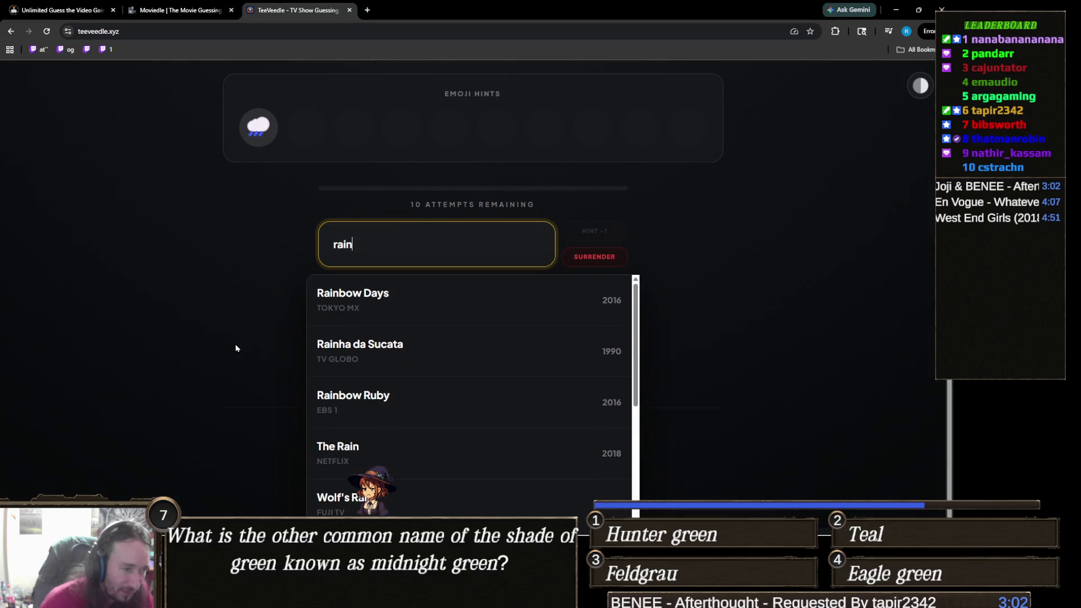
left_click(382, 452)
scroll(418, 390, "up", 3)
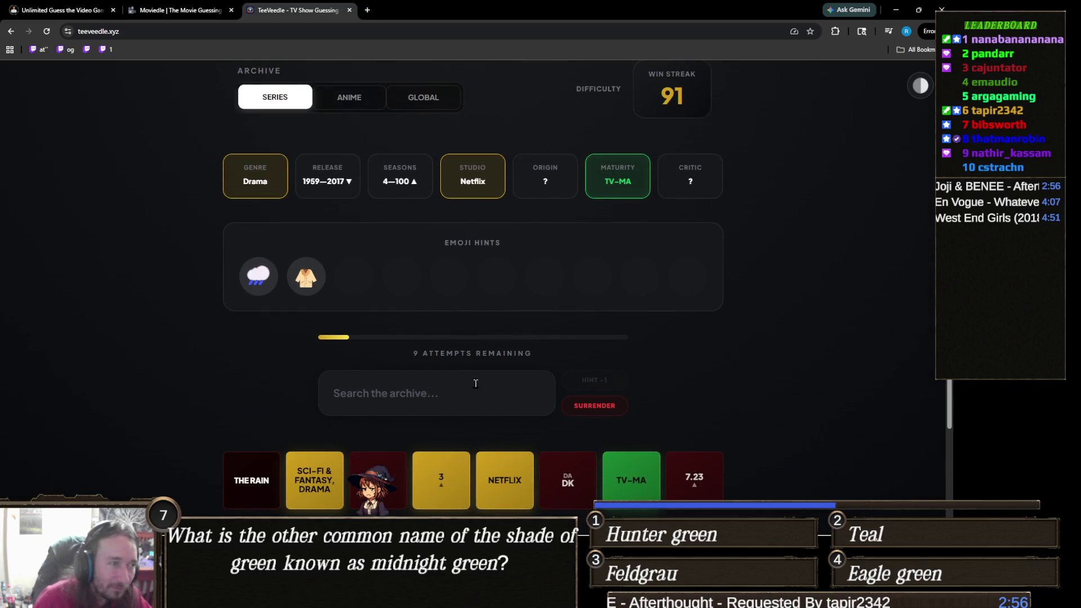
Search 'river' and dismiss the suggestions without guessing
left_click(476, 383)
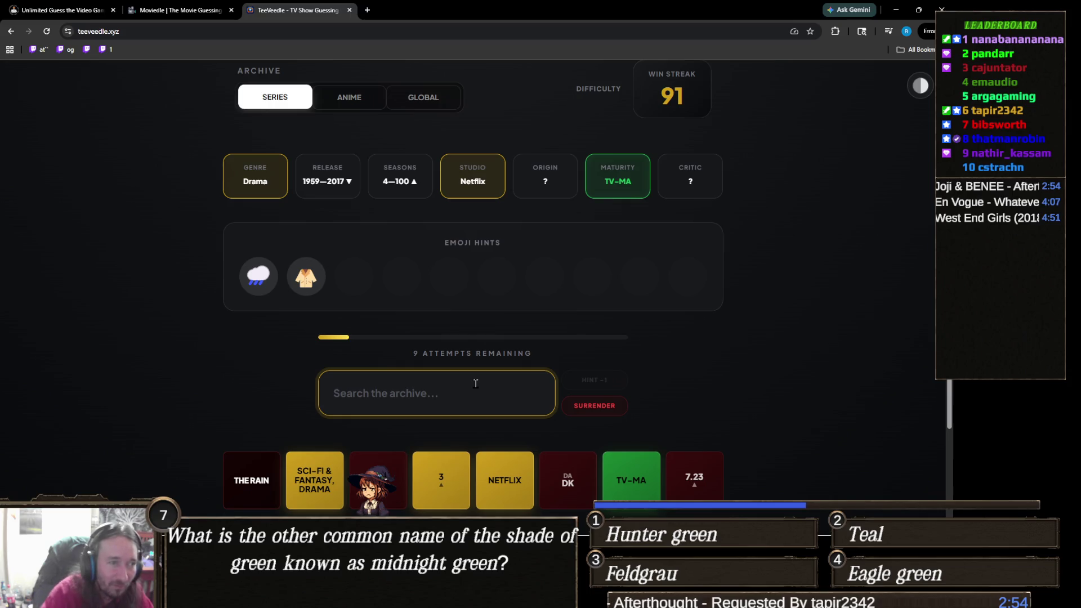
type("river")
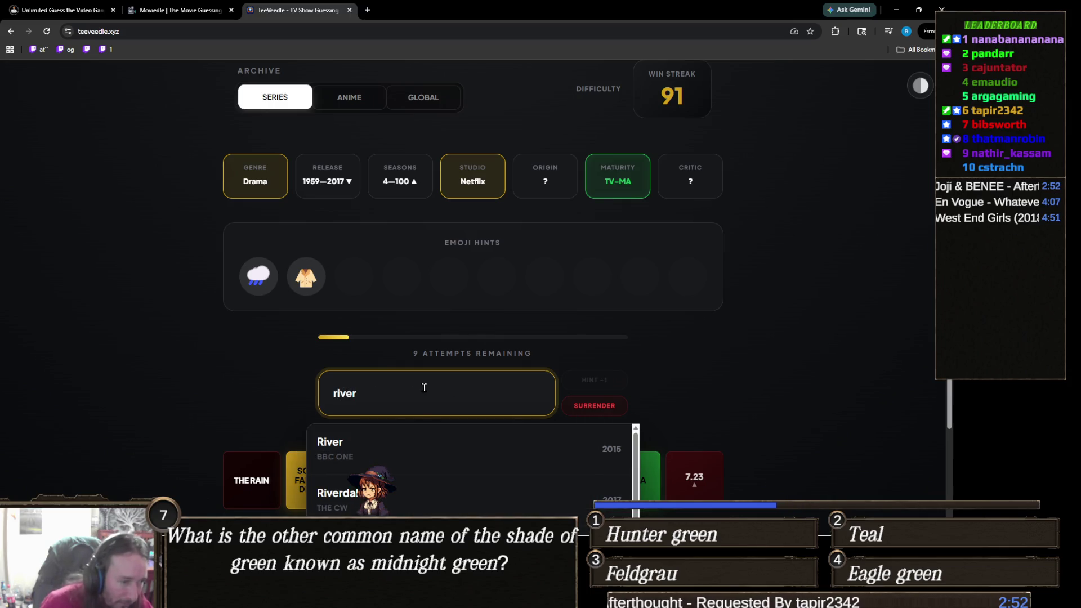
scroll(303, 370, "down", 3)
scroll(225, 389, "up", 3)
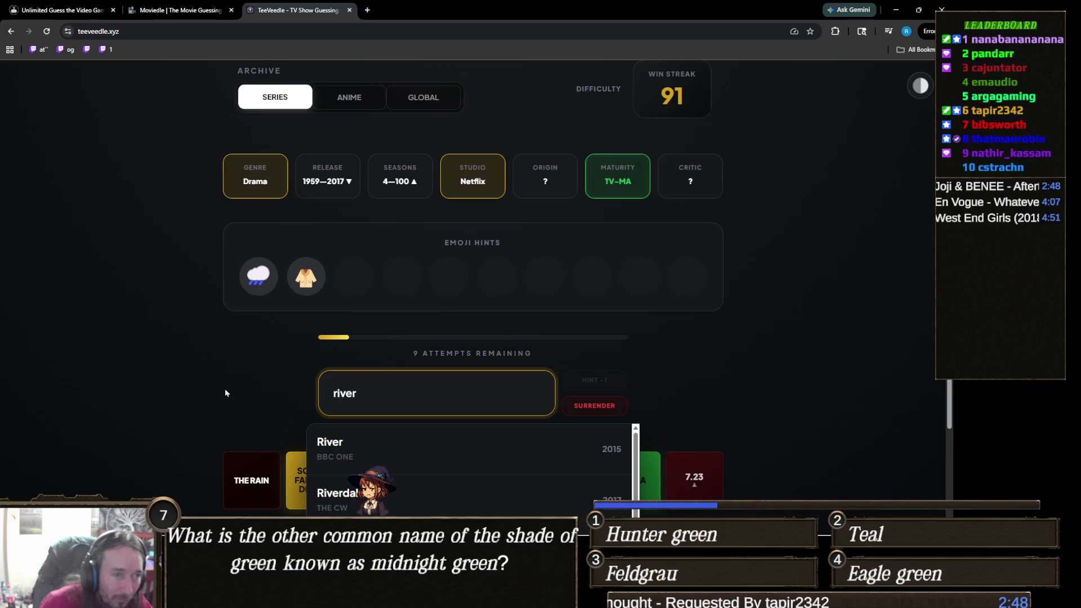
scroll(231, 393, "down", 1)
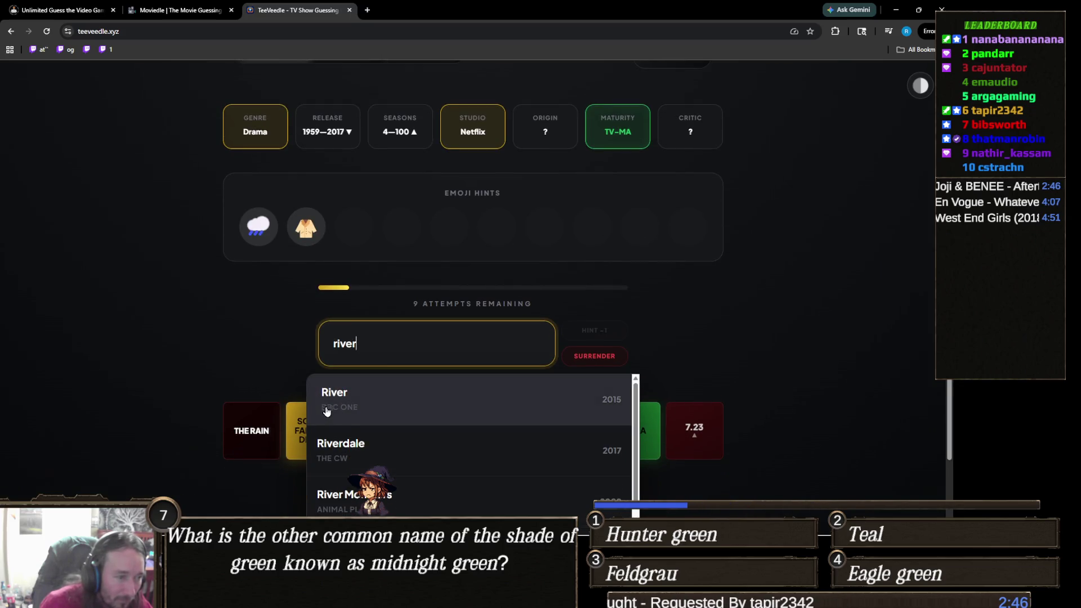
left_click(187, 410)
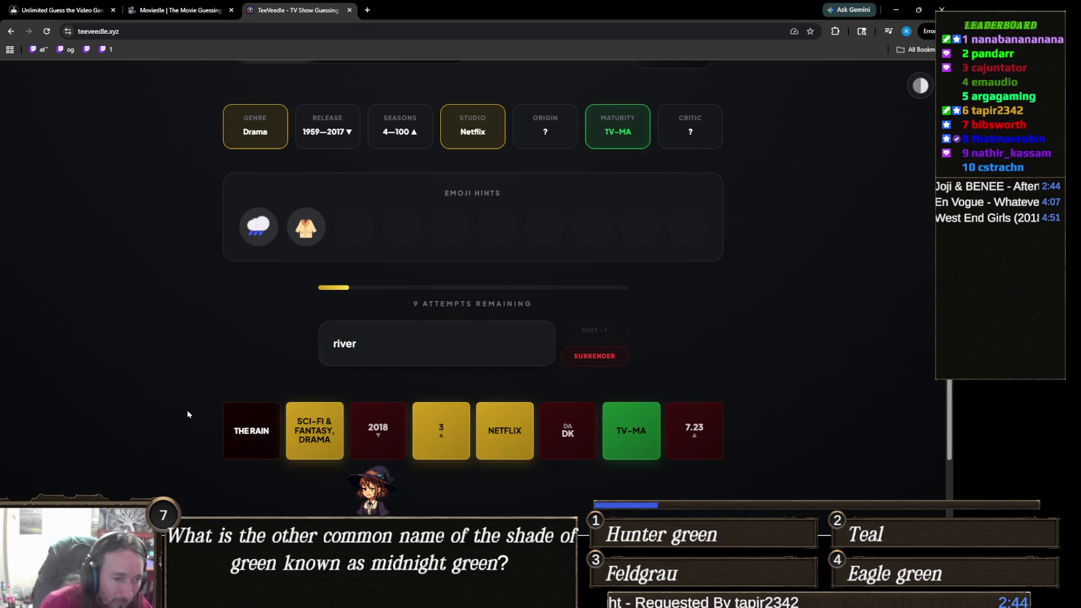
Retype the search as 'river' and guess River
left_click(447, 350)
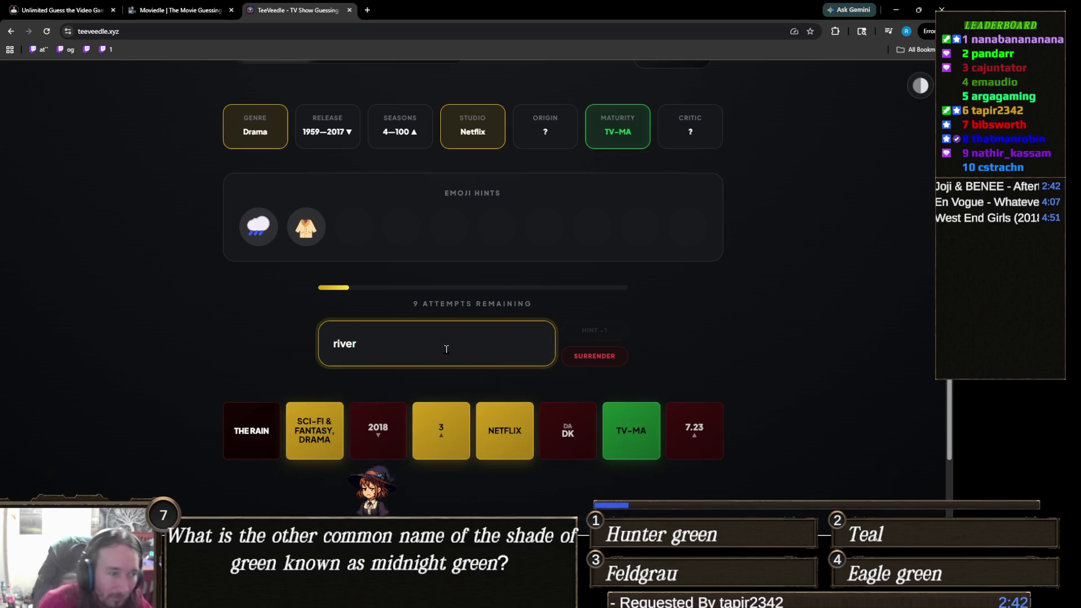
key("BackSpace")
key("BackSpace")
key("BackSpace")
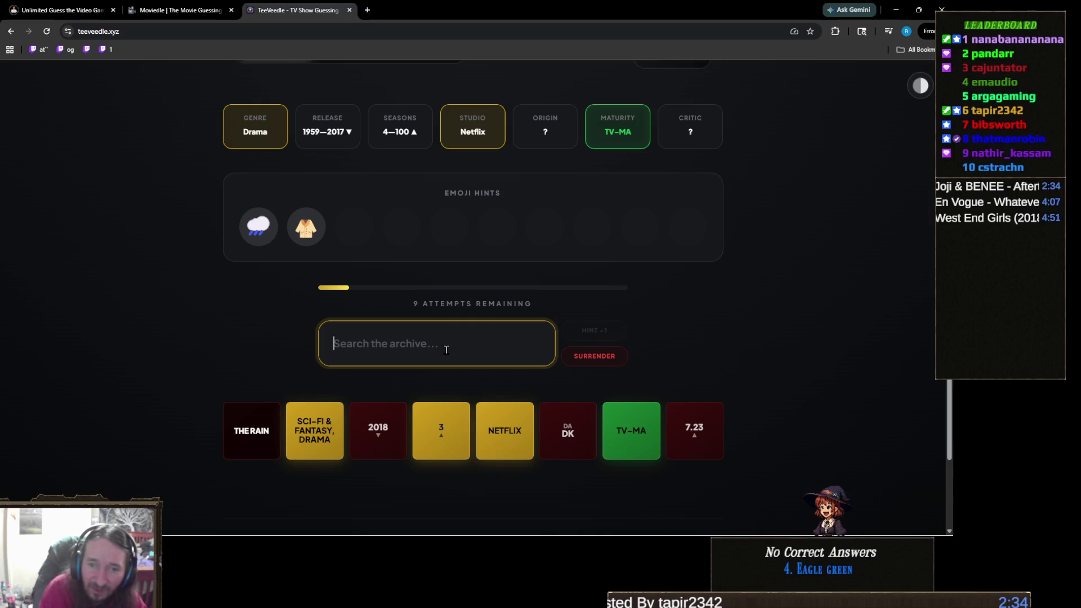
type("the river")
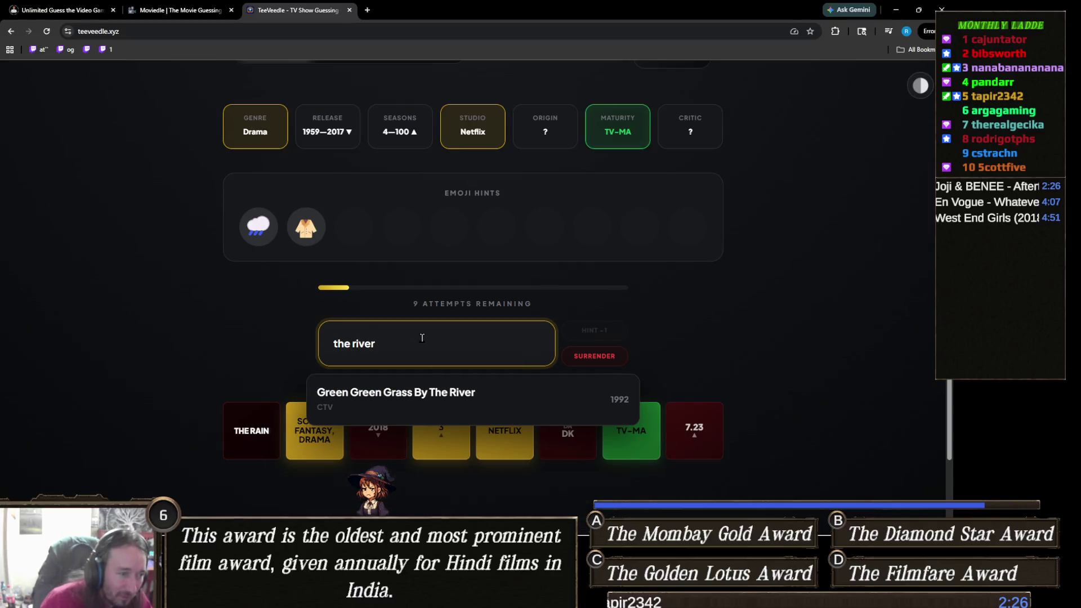
key("ctrl+a")
type("rivr")
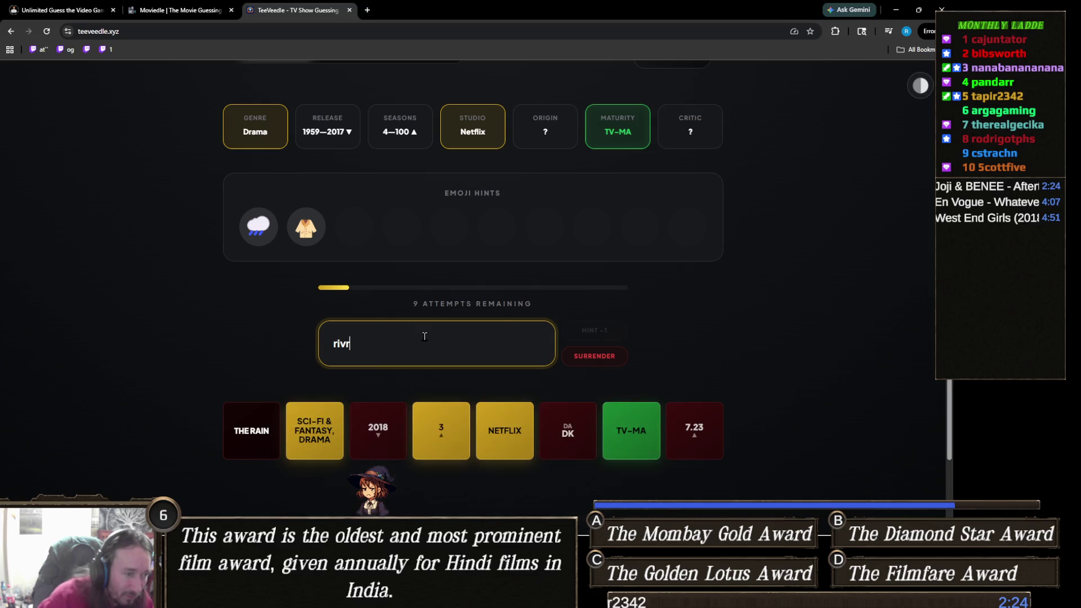
key("BackSpace")
type("er")
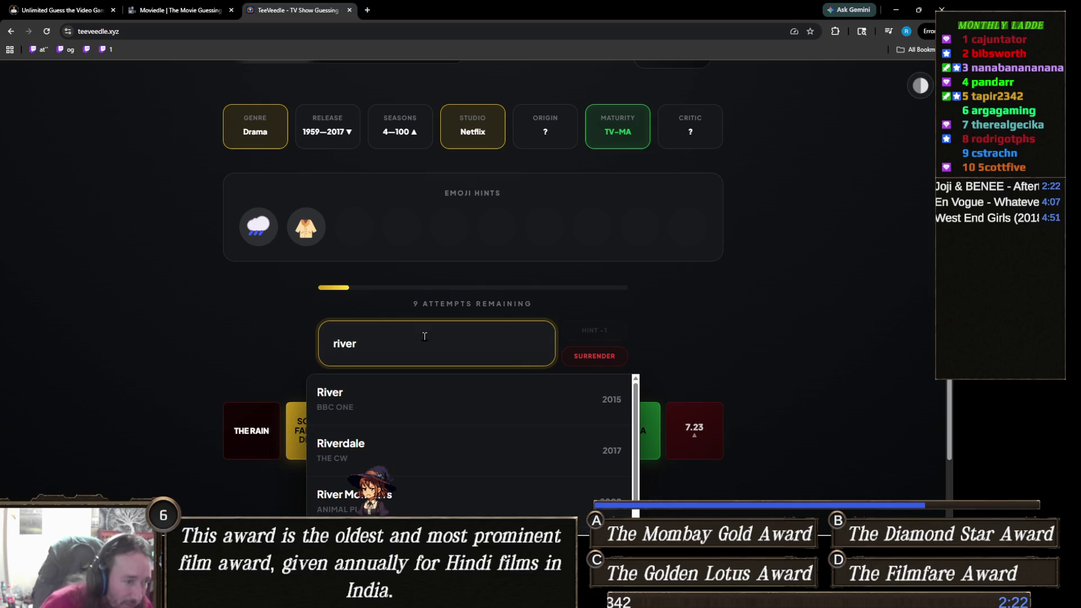
left_click(425, 396)
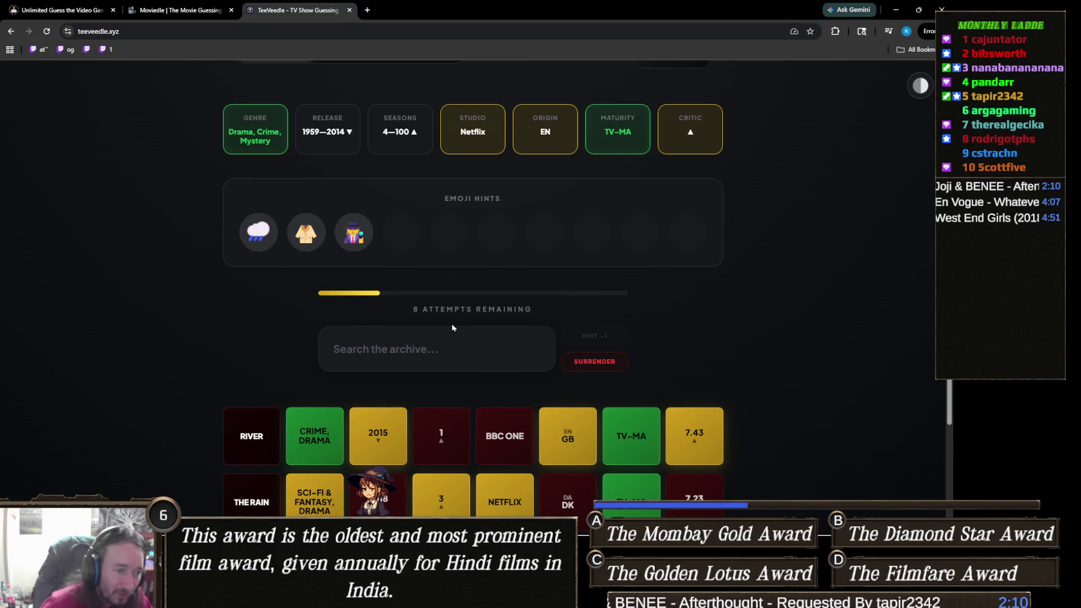
Search 'river' again and guess Virgin River
scroll(452, 328, "down", 3)
scroll(451, 369, "up", 3)
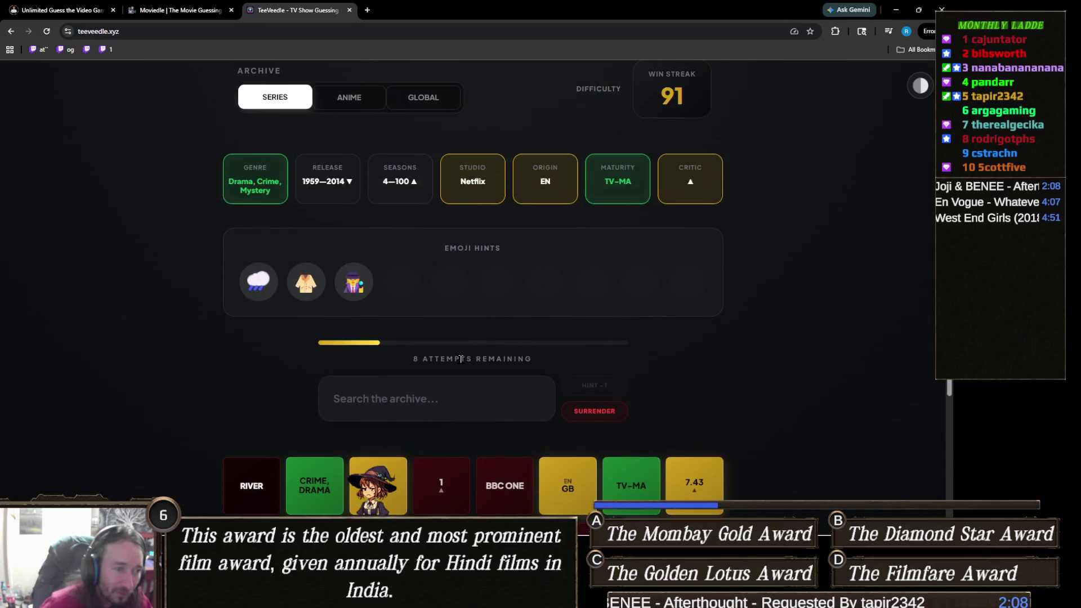
scroll(472, 354, "down", 4)
scroll(475, 363, "up", 1)
scroll(473, 363, "up", 3)
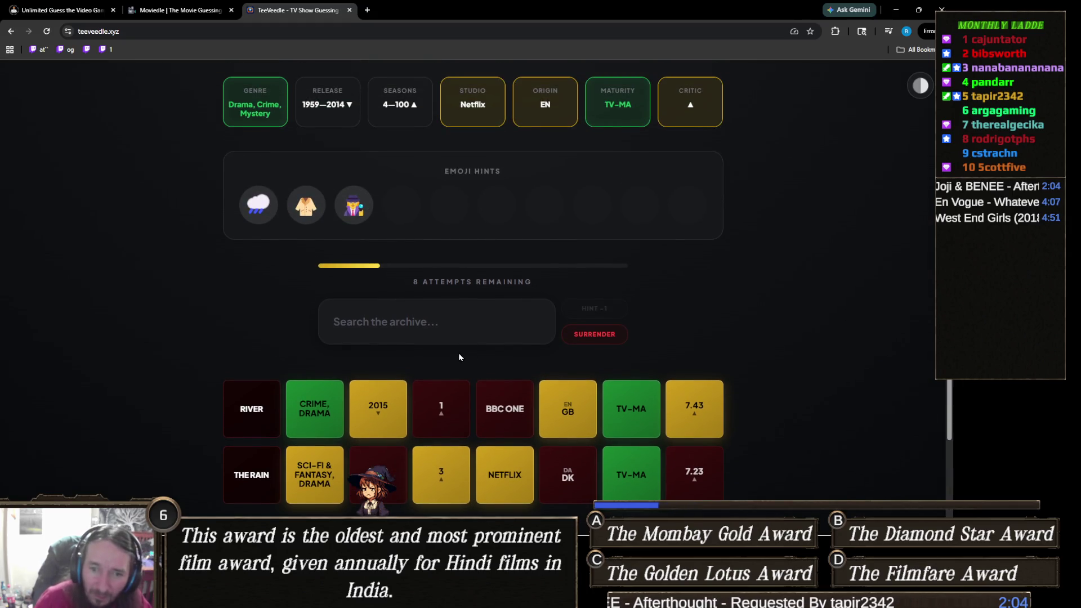
scroll(465, 366, "up", 2)
scroll(453, 368, "down", 1)
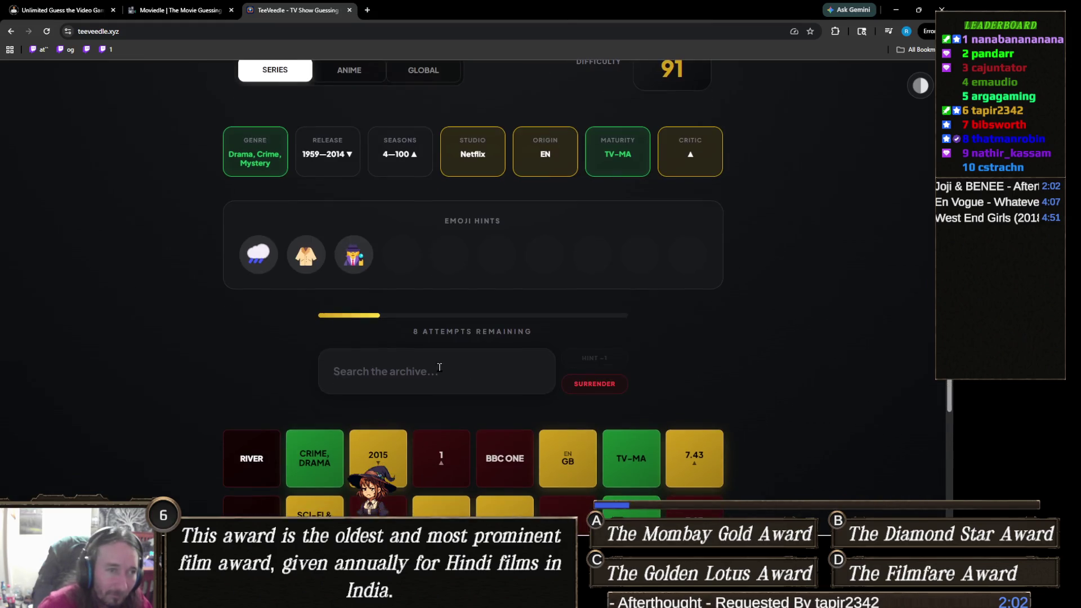
left_click(437, 376)
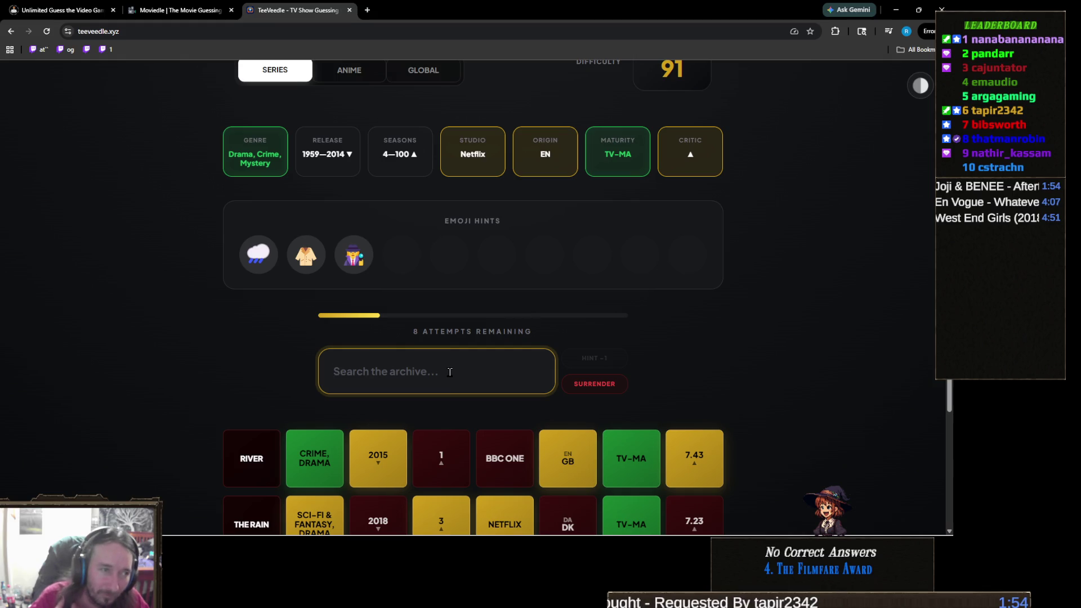
type("river")
scroll(304, 356, "down", 3)
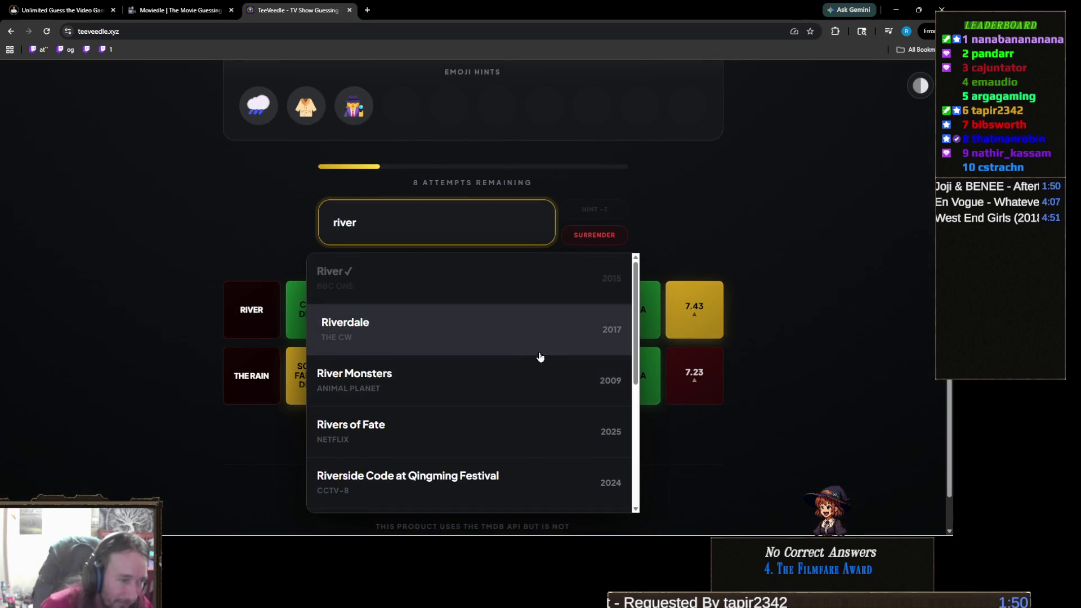
scroll(540, 357, "down", 3)
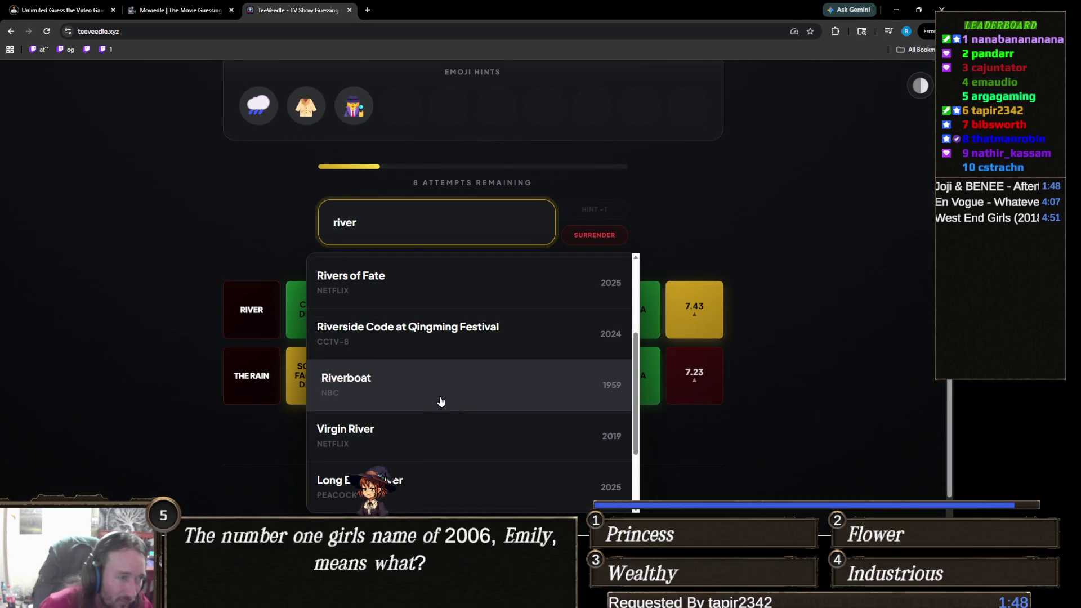
scroll(150, 377, "up", 2)
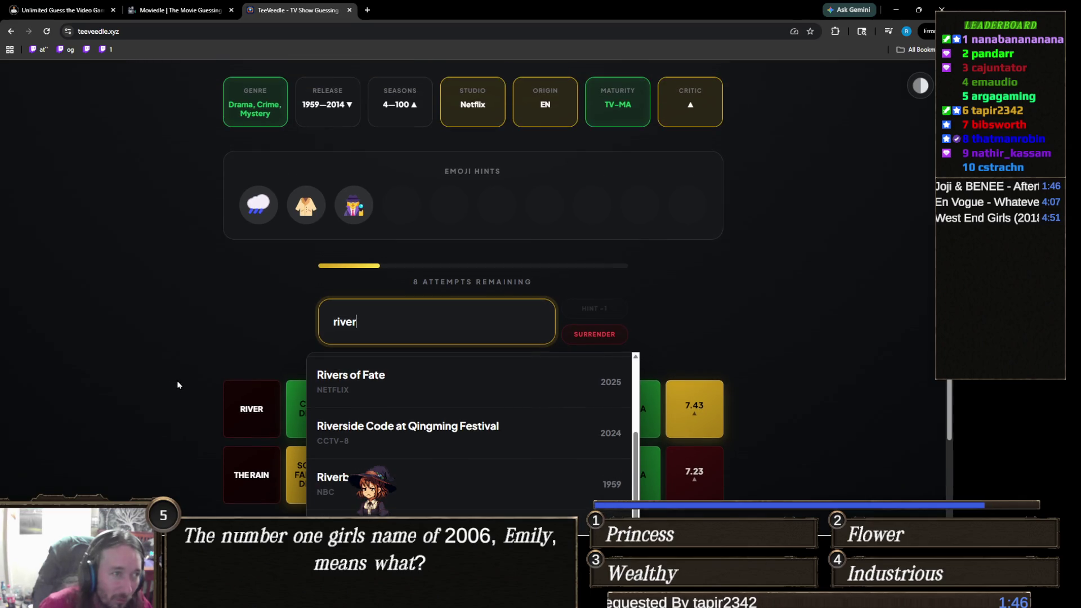
scroll(182, 379, "down", 3)
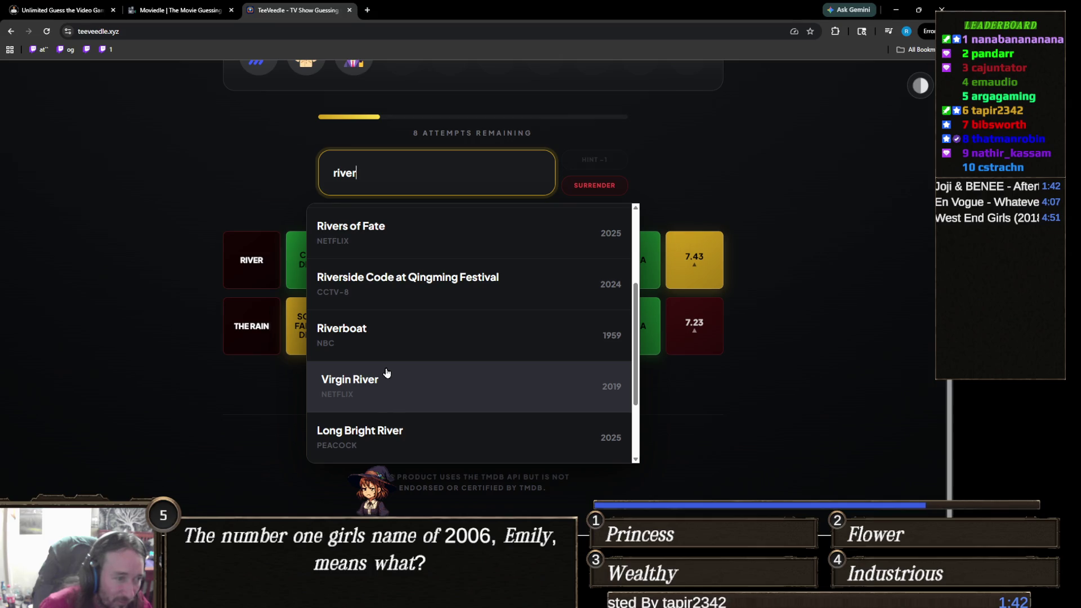
scroll(428, 360, "down", 2)
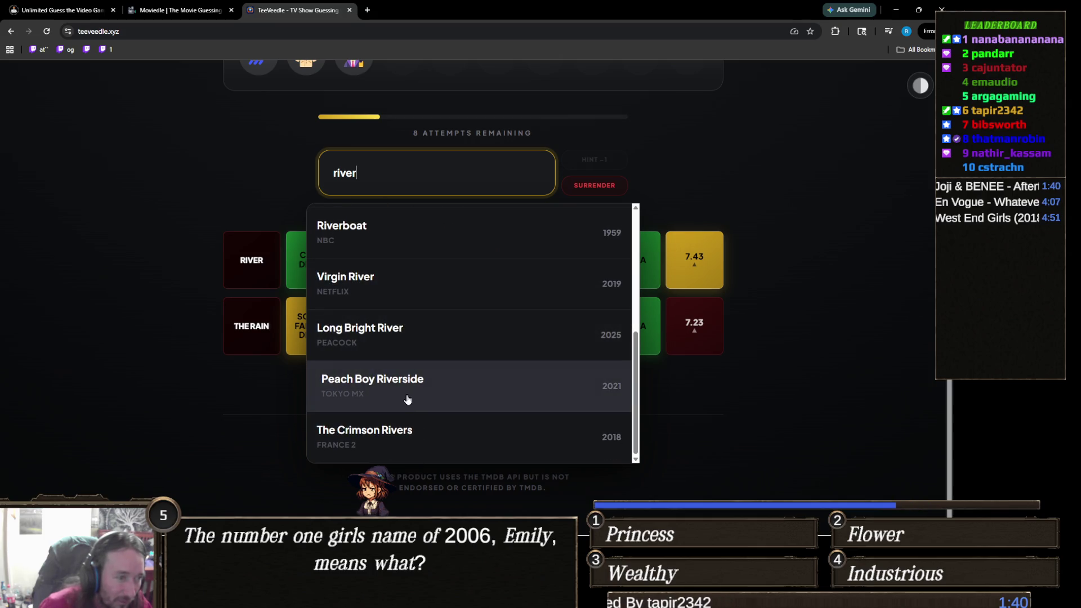
scroll(408, 395, "up", 1)
left_click(379, 338)
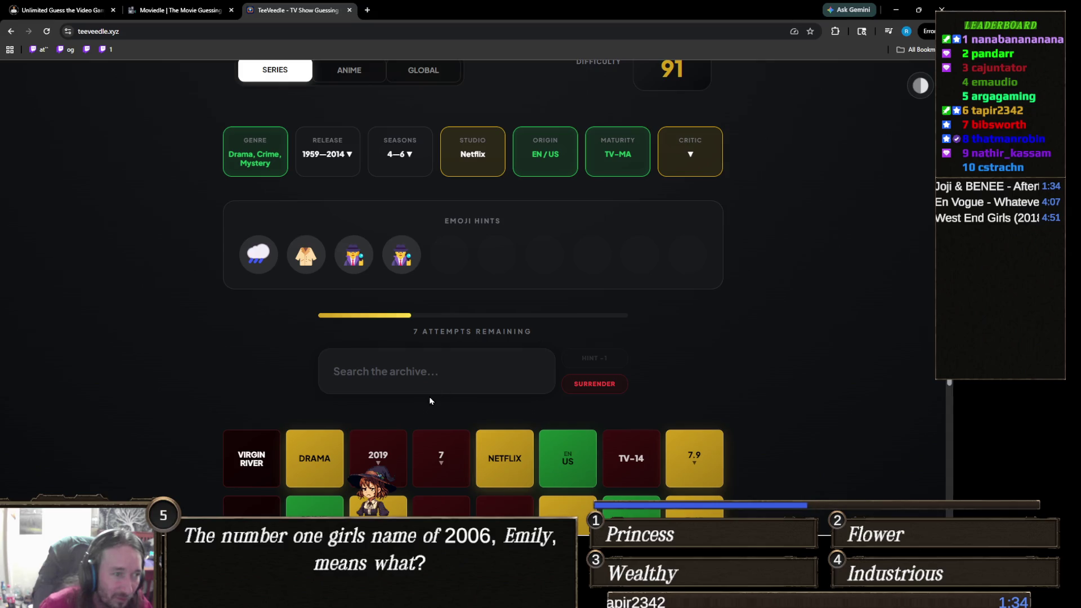
Guess The Killing to solve it, raising the win streak to 92, and start the next puzzle
left_click(443, 383)
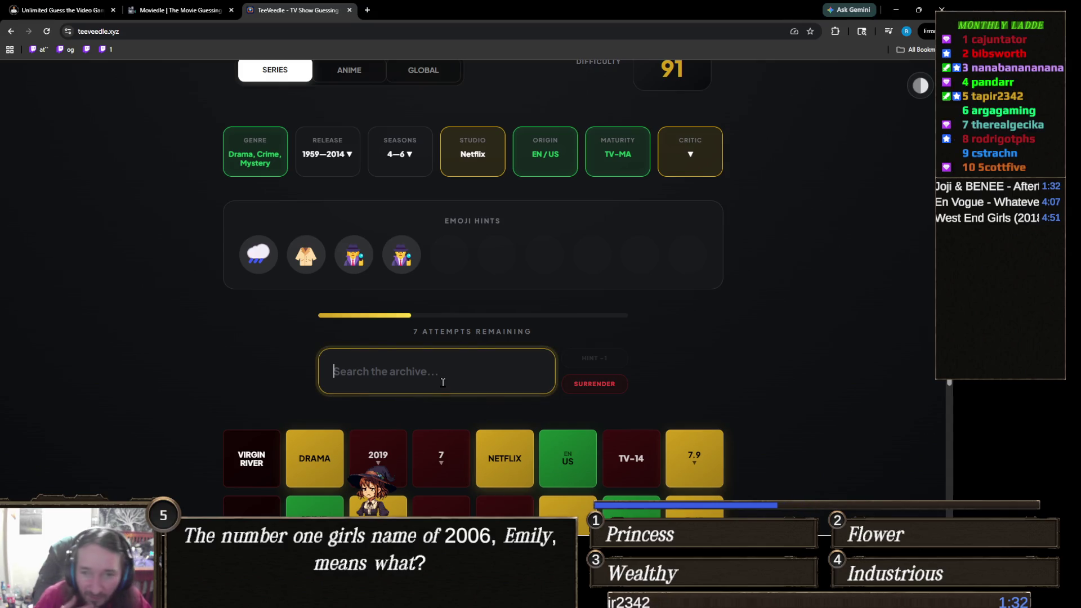
type("the kill")
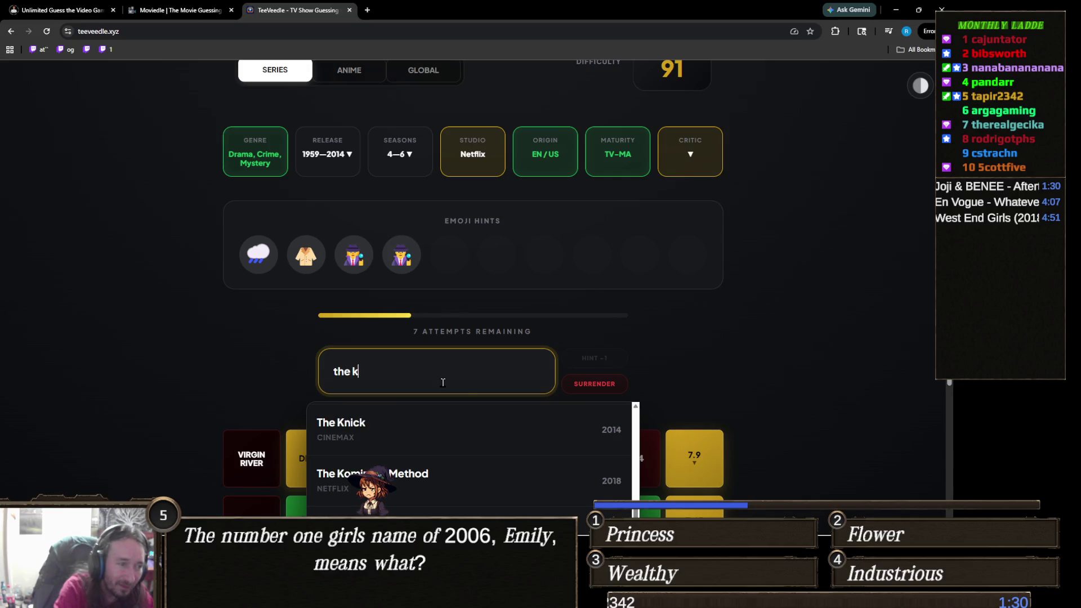
left_click(432, 417)
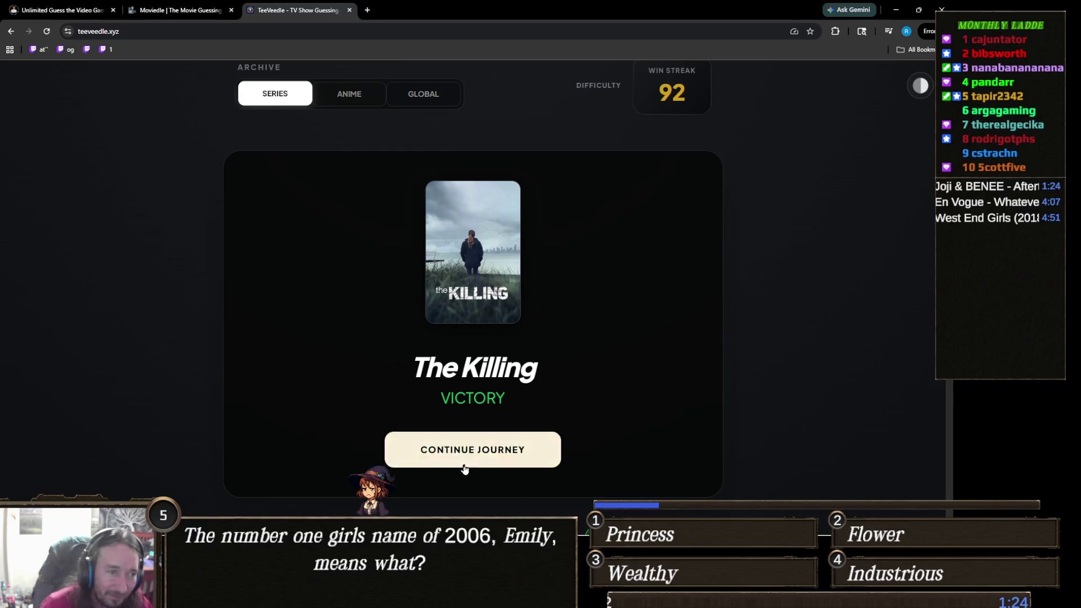
left_click(445, 451)
scroll(315, 391, "down", 1)
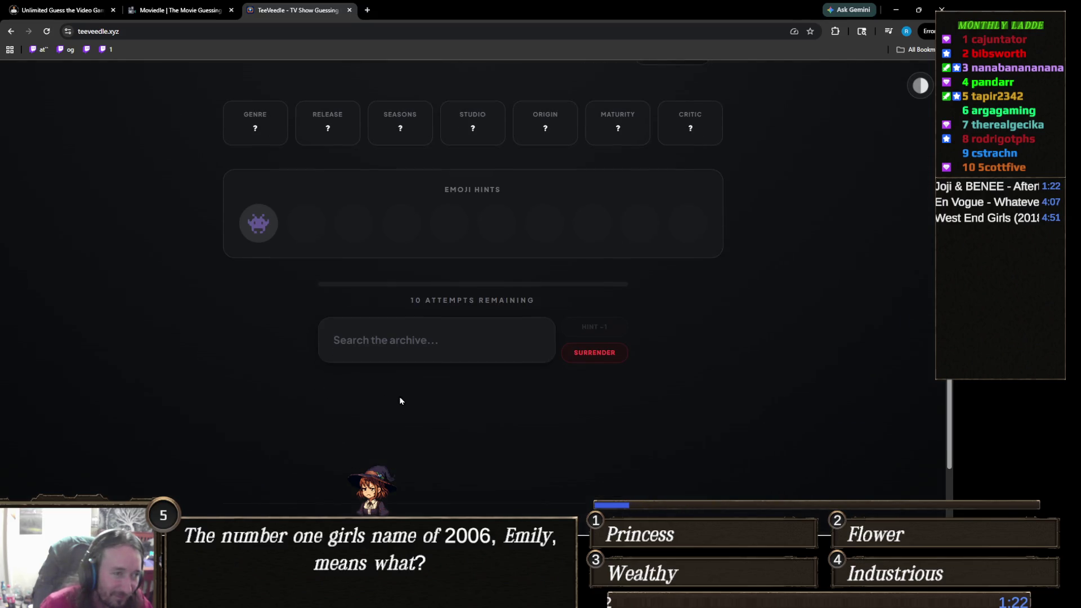
Search 'ghostbus' and guess Ghostbusters, which misses
left_click(453, 359)
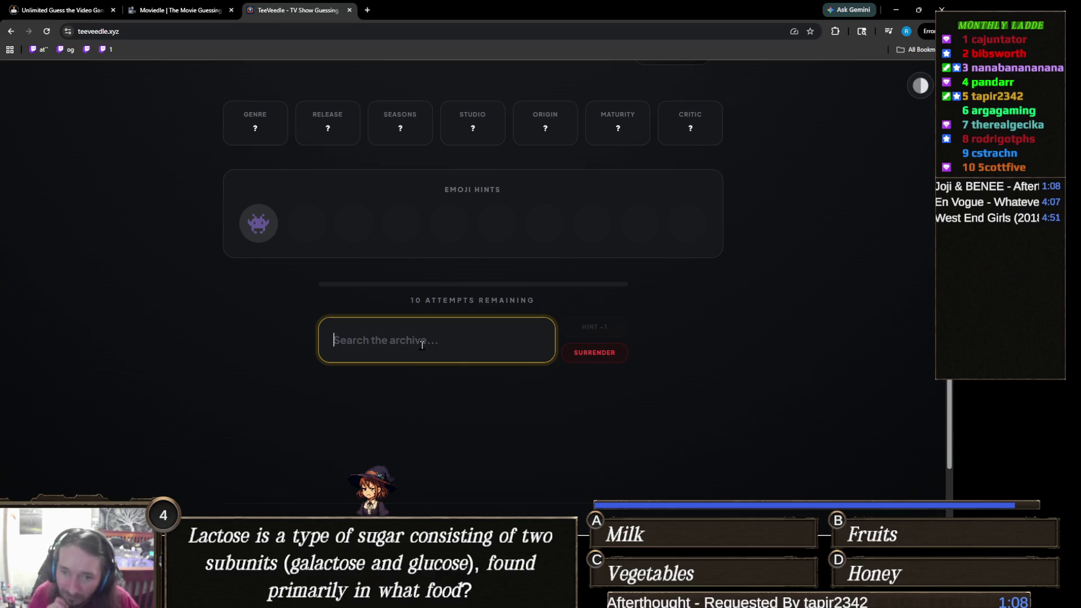
type("ghost")
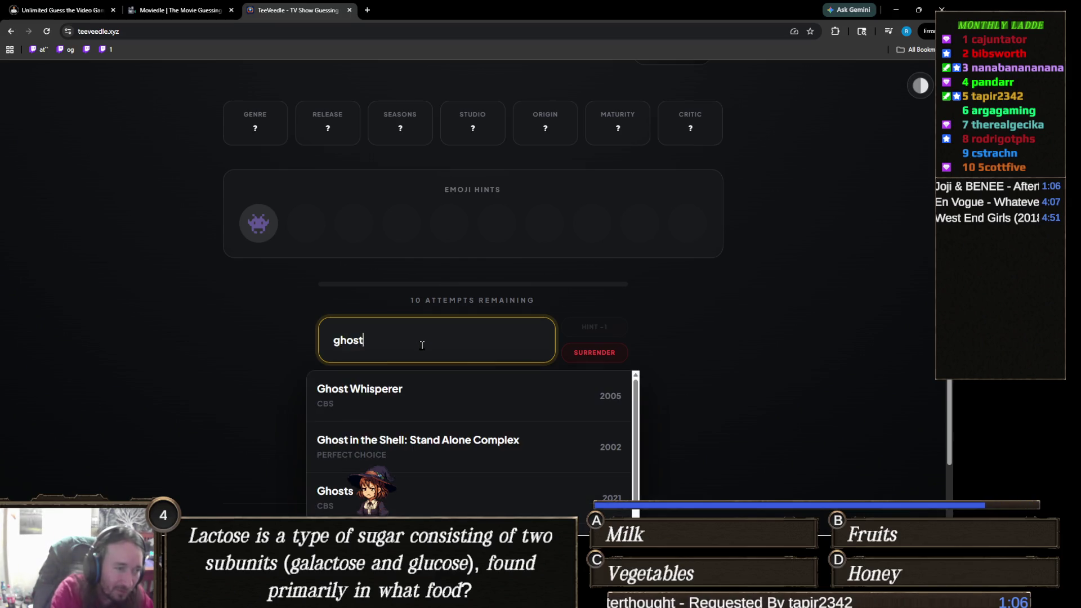
type("bus")
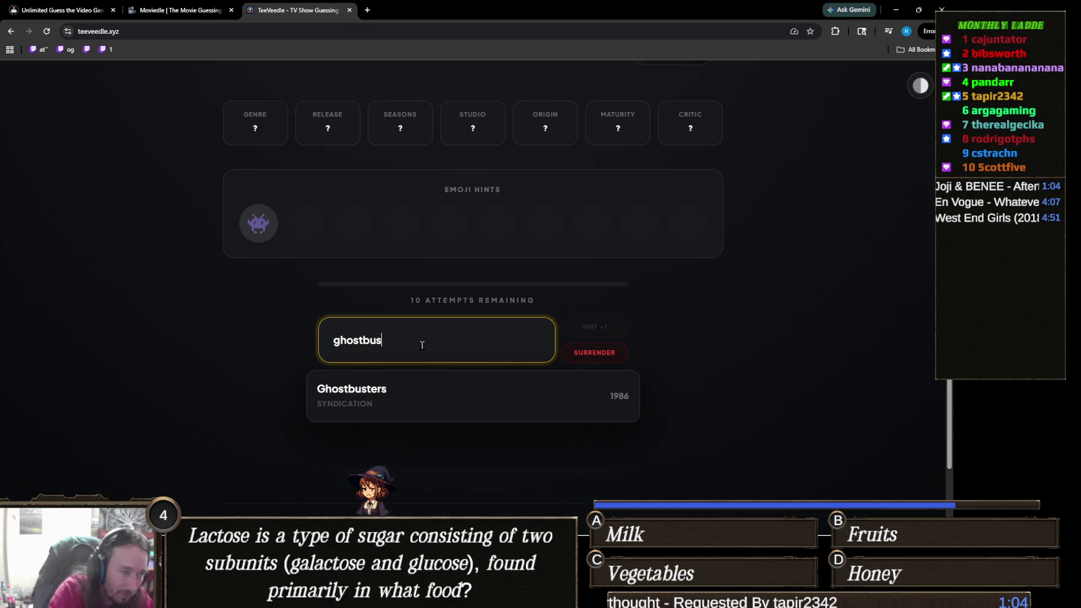
left_click(443, 390)
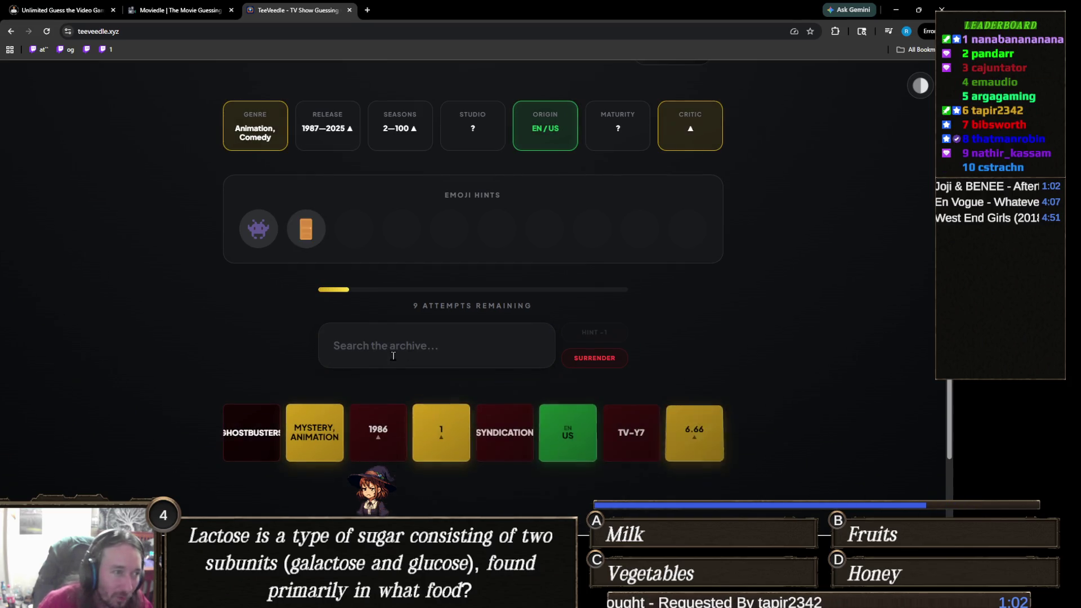
Guess Monsters at Work to win, streak 93, and continue to a fresh puzzle
left_click(487, 349)
type(",m")
key("BackSpace")
key("BackSpace")
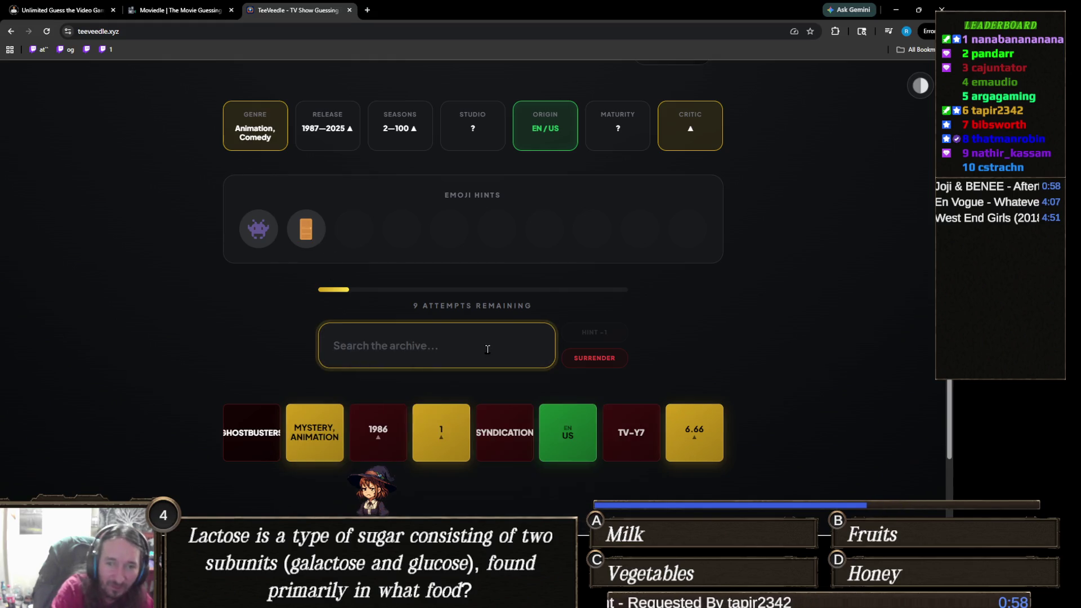
type("monste")
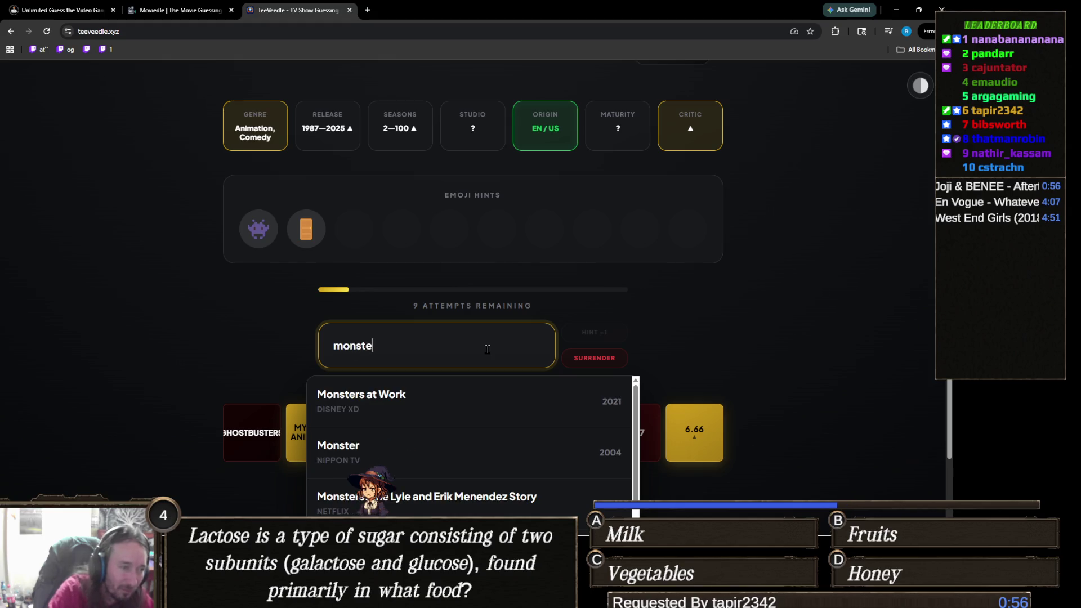
type("rs")
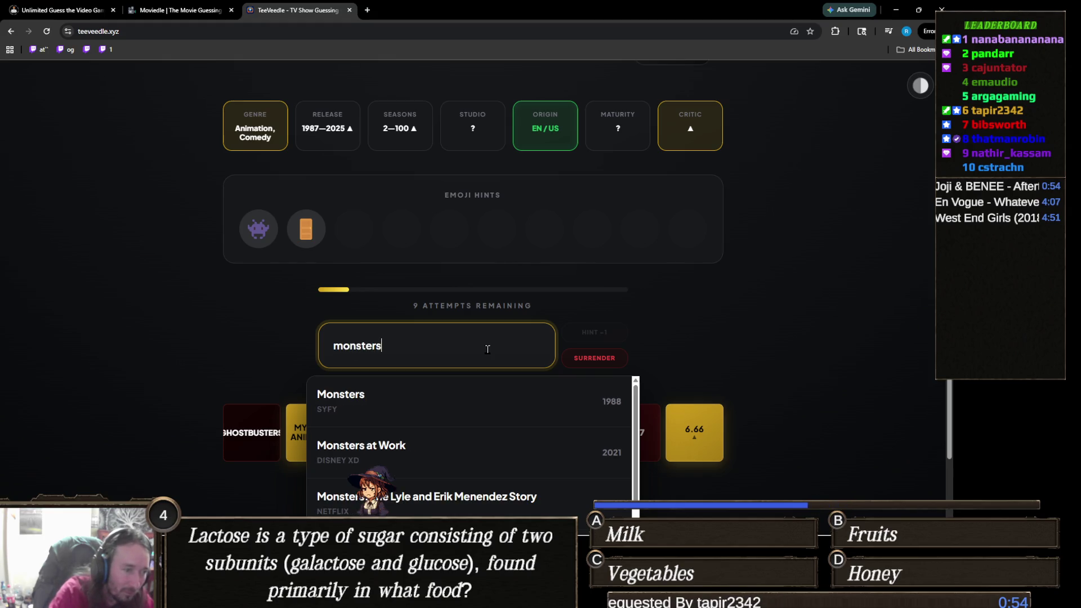
left_click(424, 450)
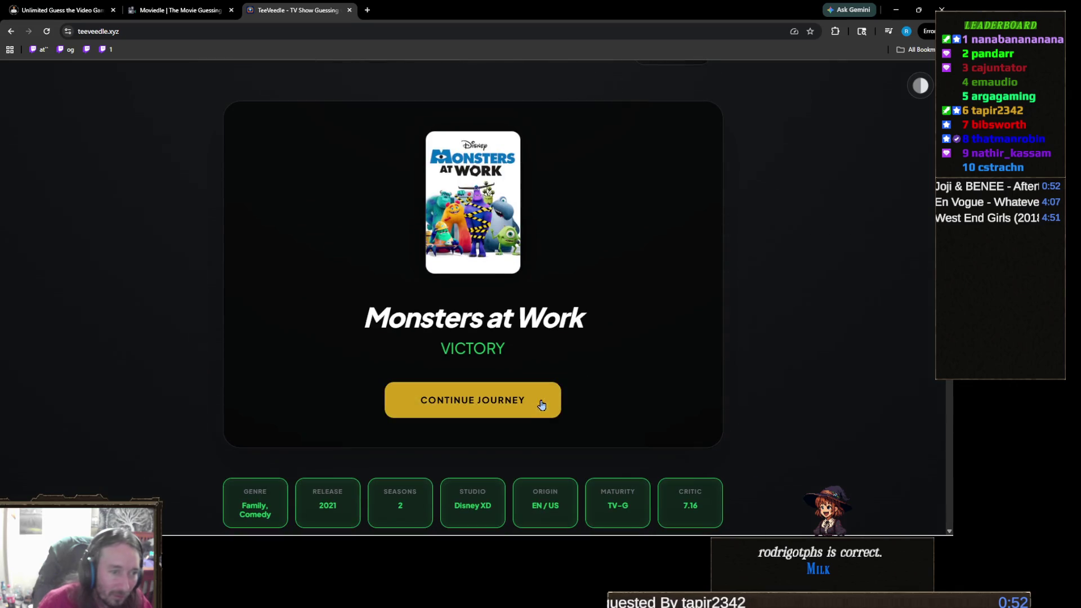
left_click(520, 401)
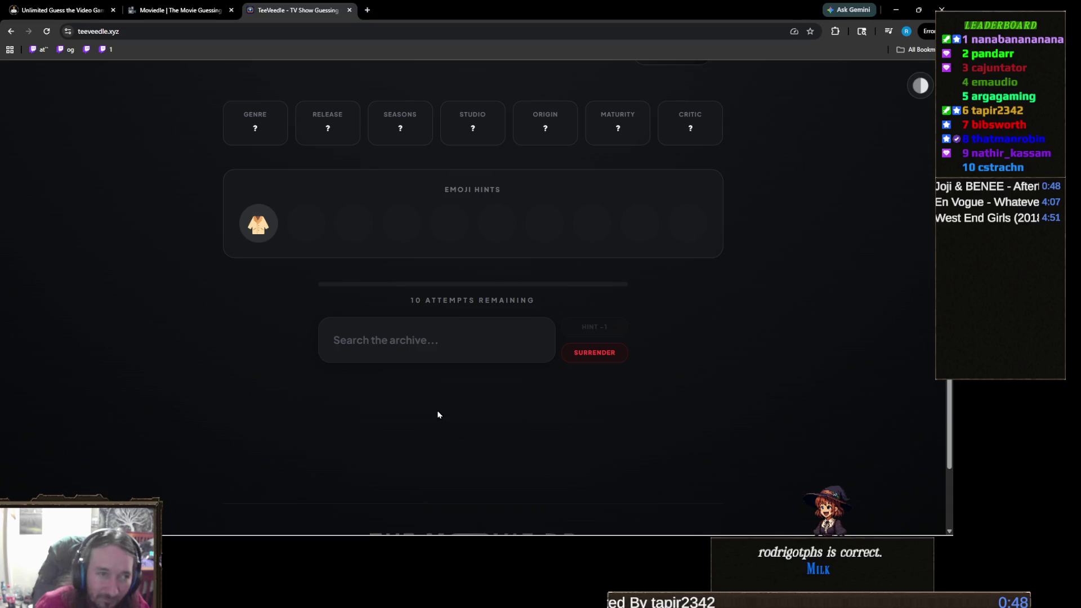
scroll(426, 403, "up", 1)
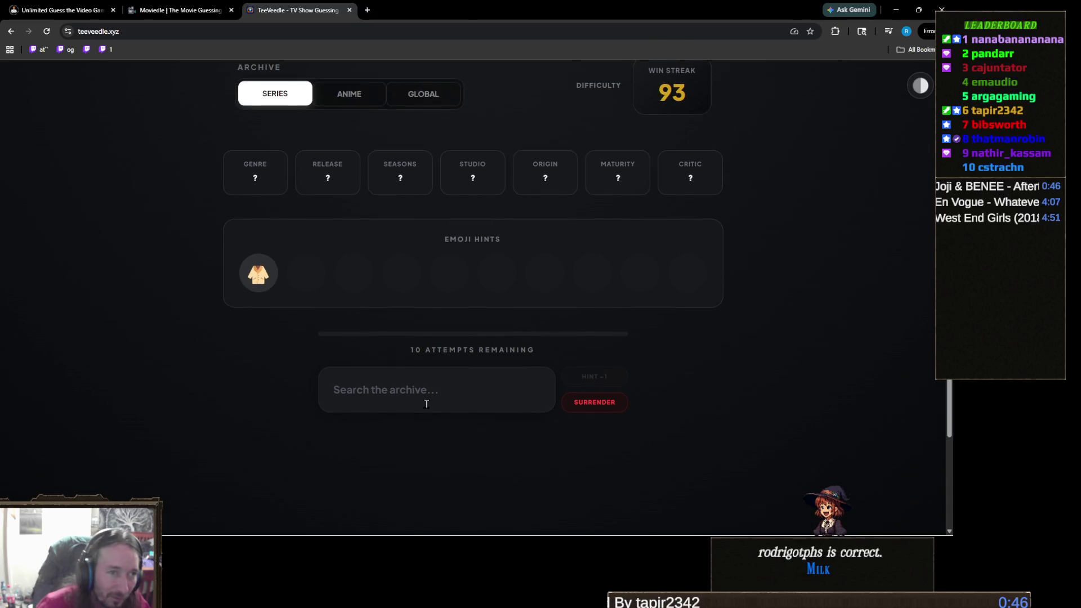
scroll(426, 404, "down", 2)
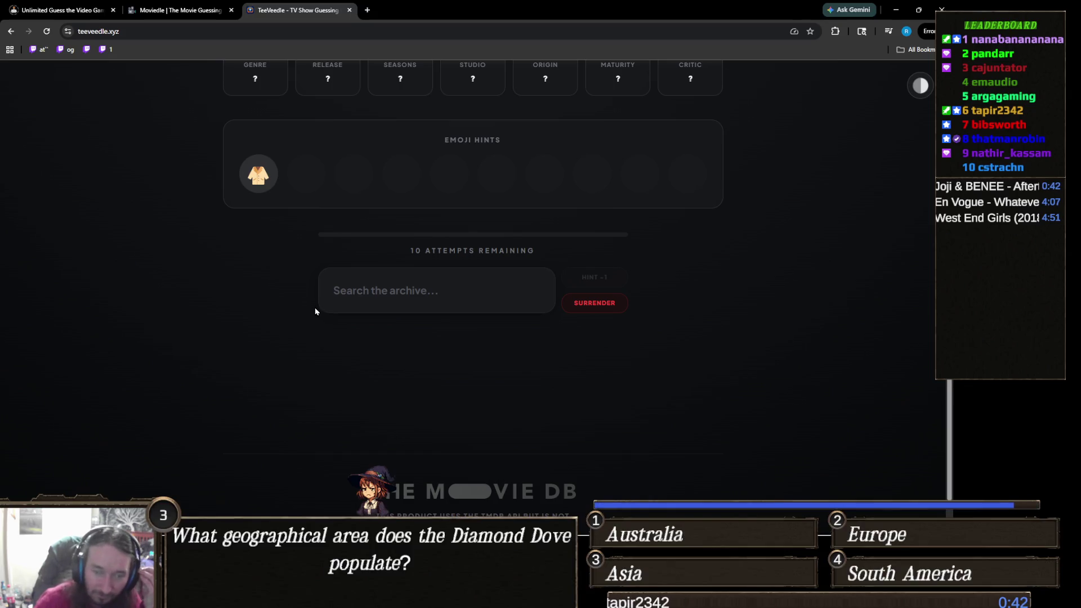
scroll(438, 318, "up", 2)
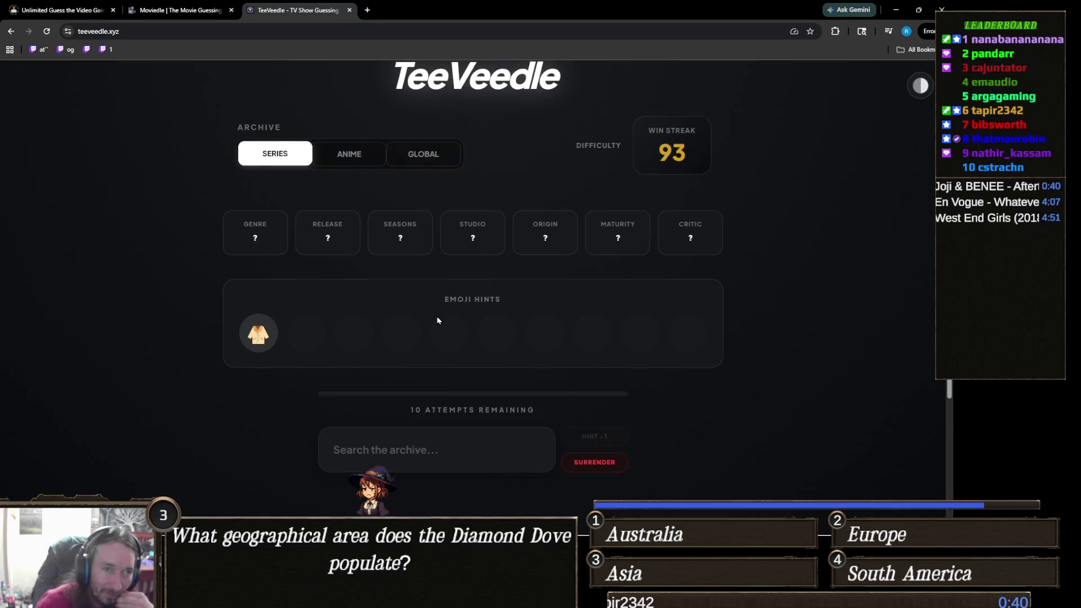
scroll(438, 320, "down", 1)
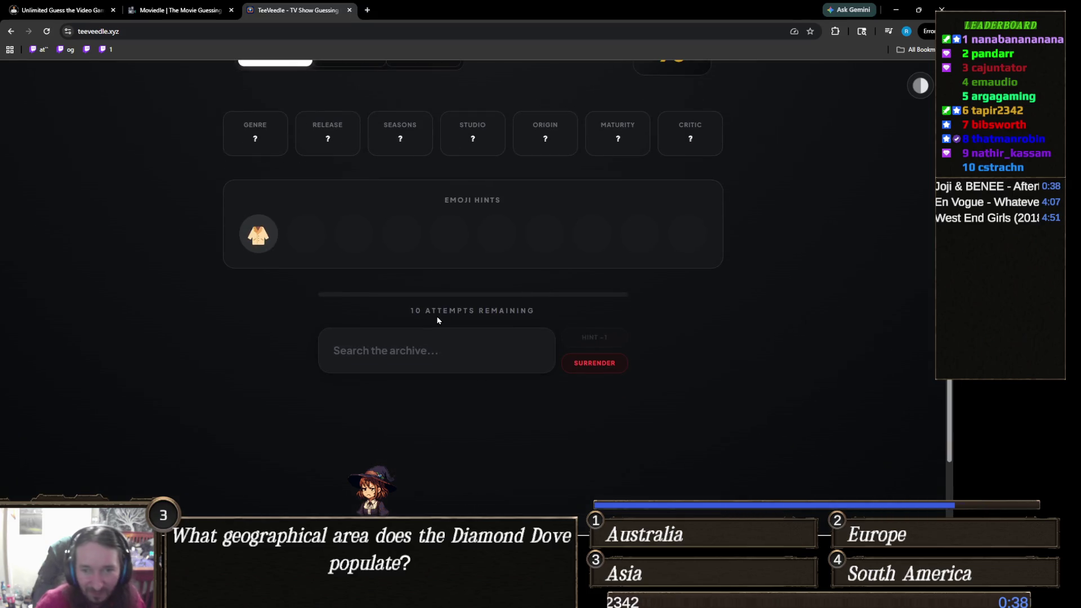
scroll(440, 324, "down", 2)
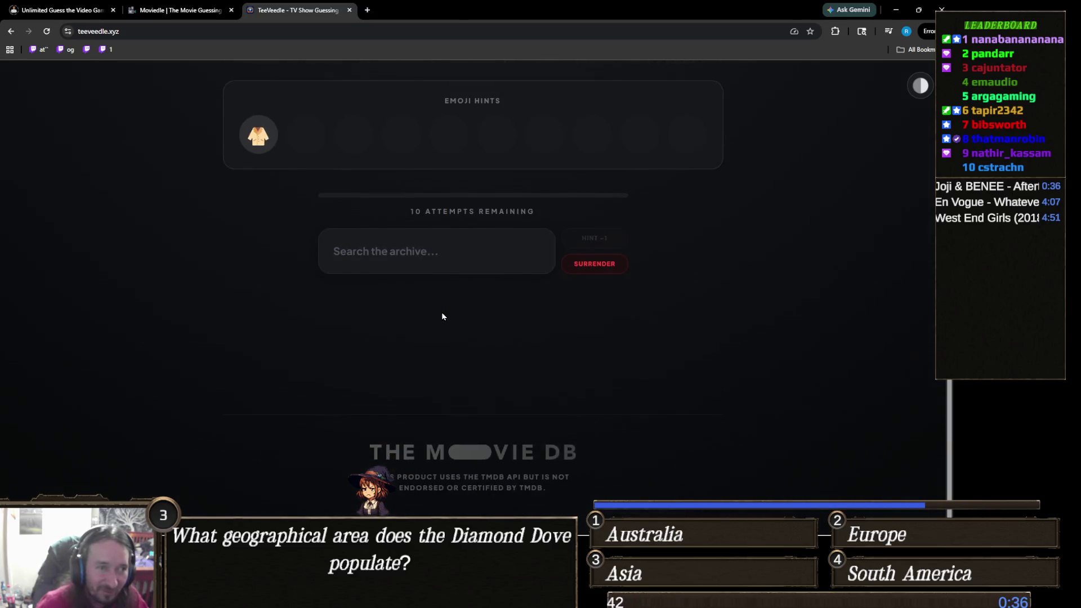
scroll(442, 314, "up", 3)
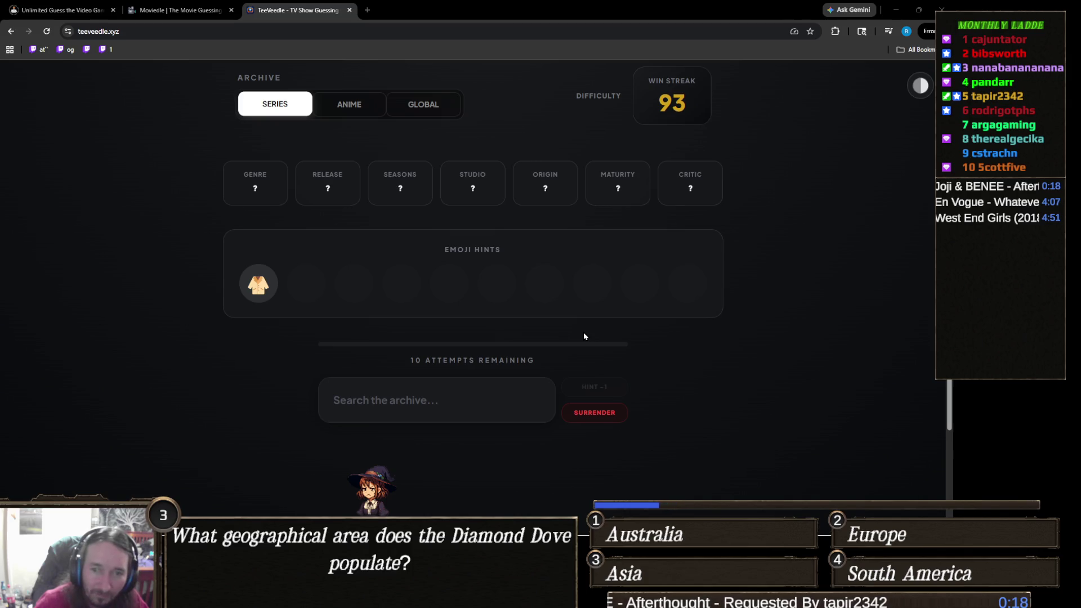
Guess Columbo and then Monk, narrowing release to 2003–2025 with 8 attempts left
left_click(484, 386)
type("columbo")
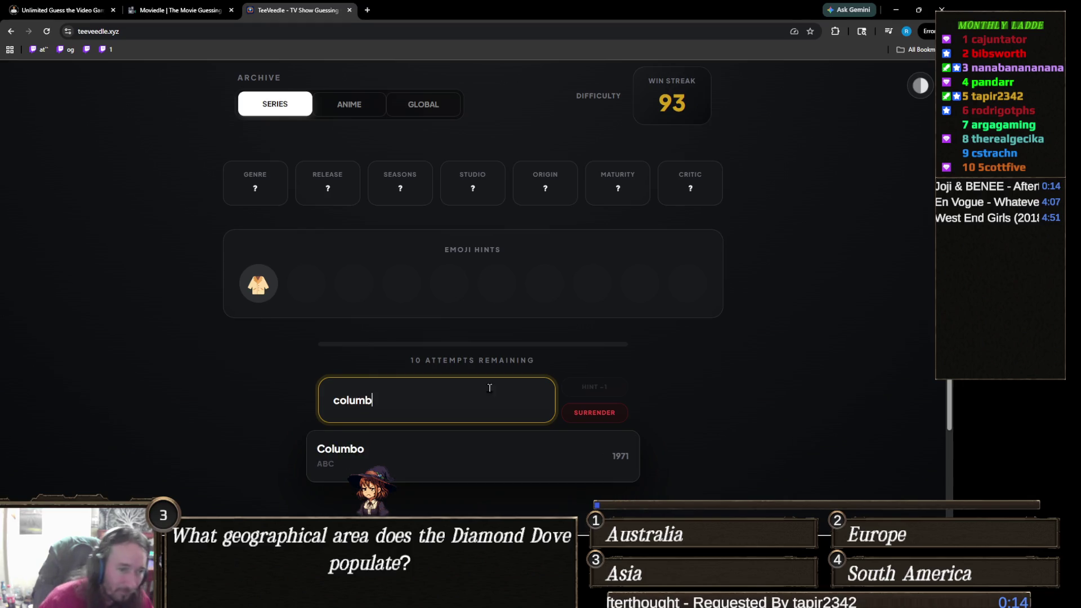
left_click(518, 456)
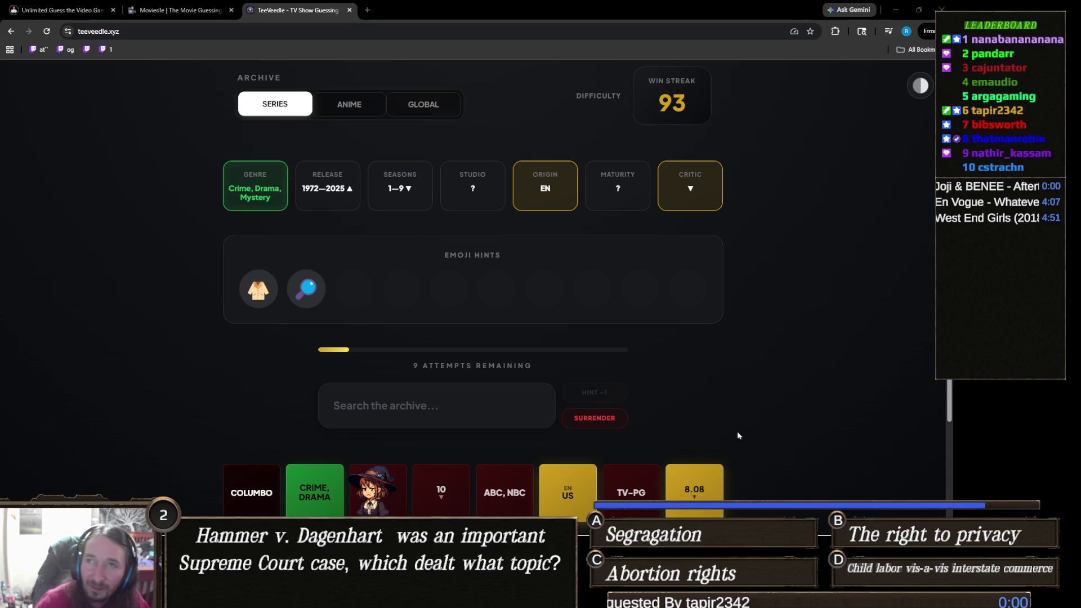
left_click(421, 409)
type("monk")
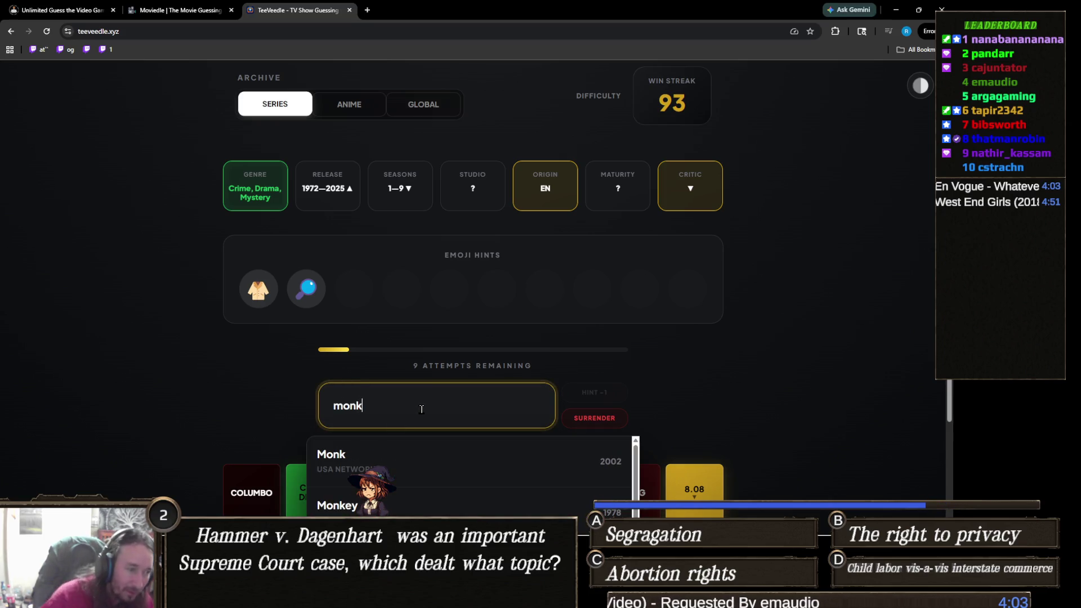
left_click(447, 450)
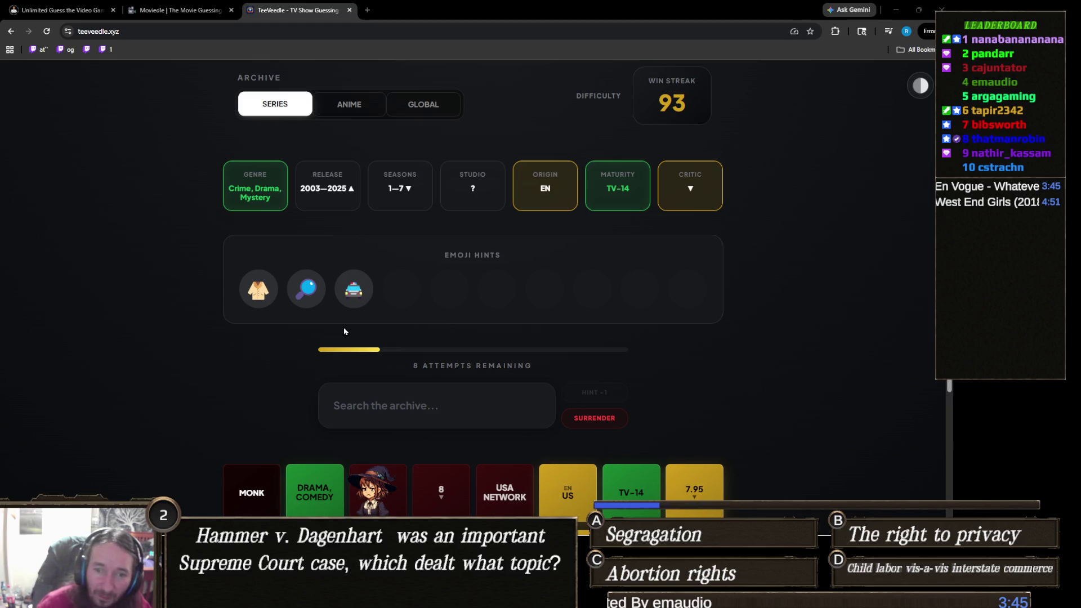
left_click(418, 418)
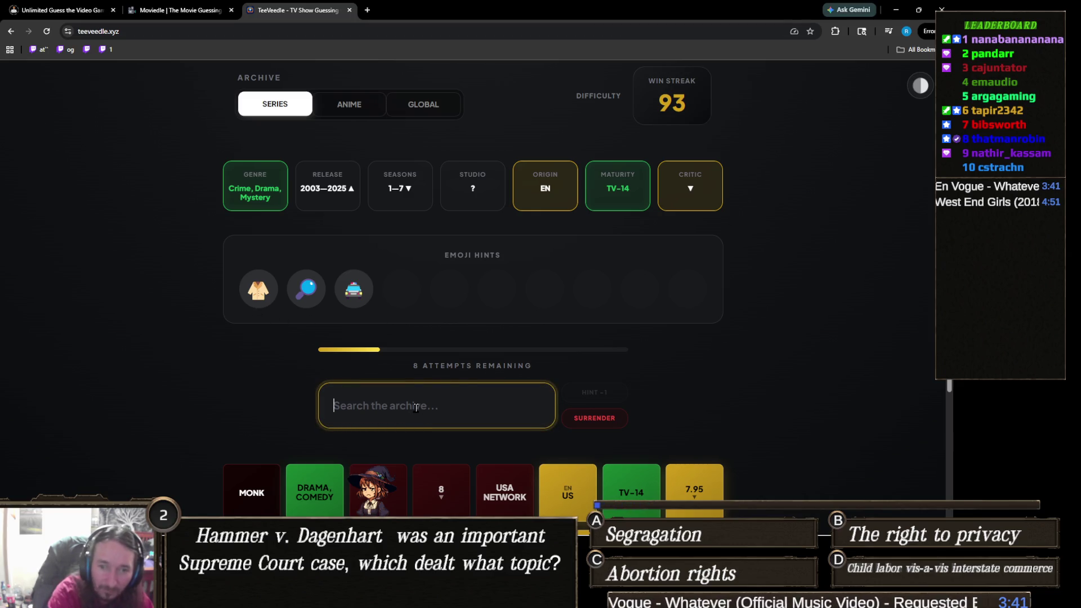
Guess Poker Face and The Blacklist, then reveal the London detective description hint
type("poker")
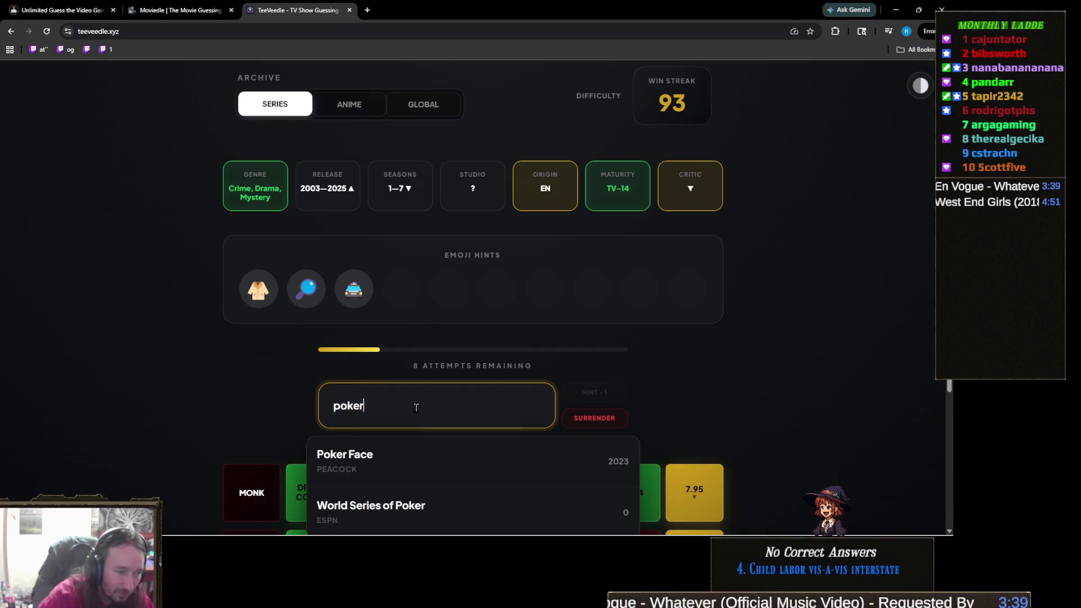
left_click(427, 455)
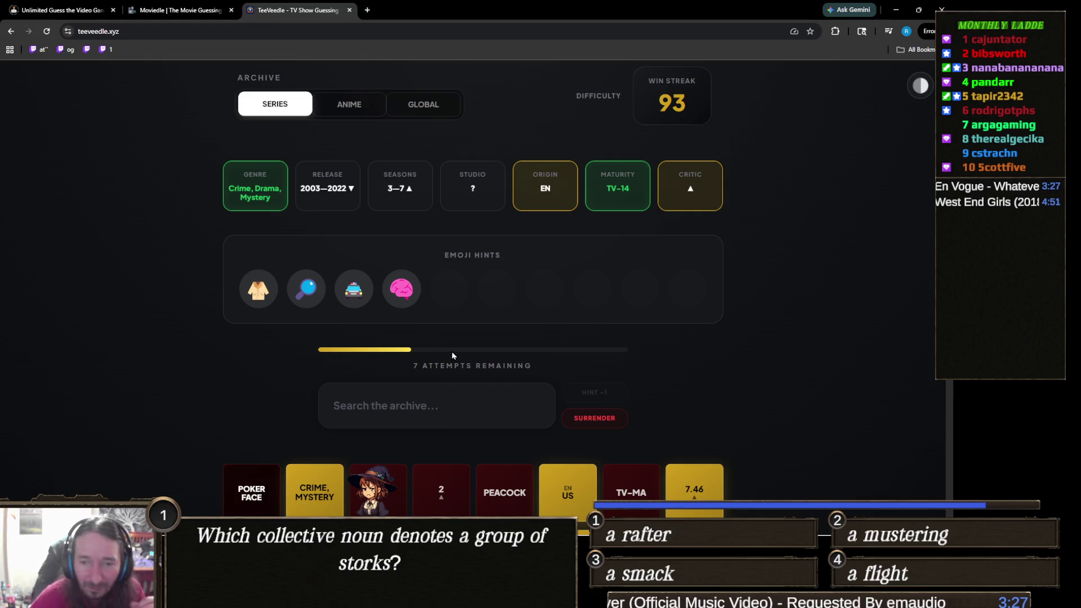
left_click(482, 400)
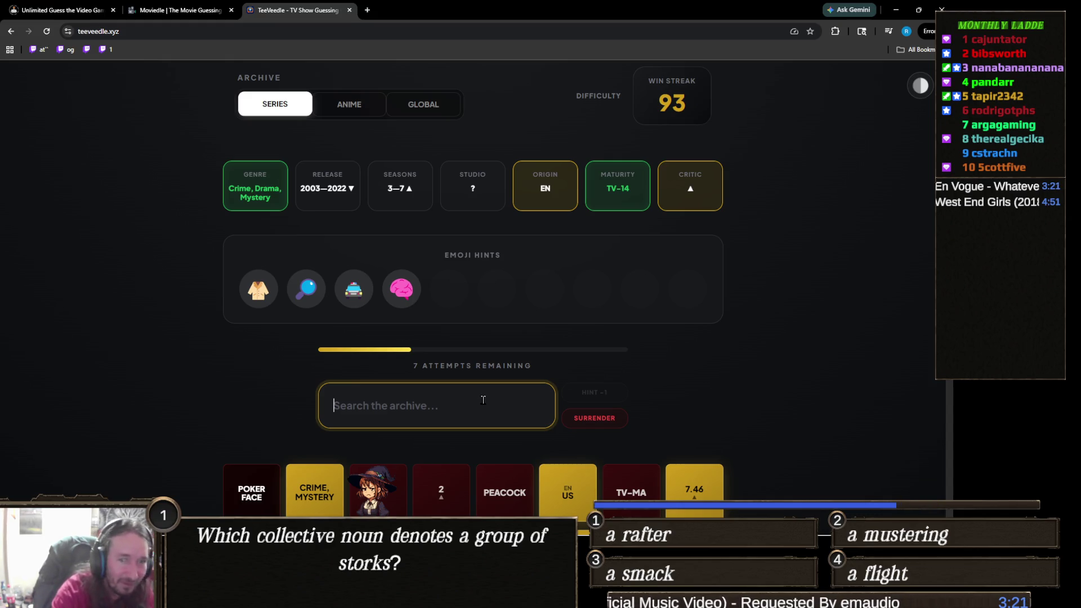
type("the men t")
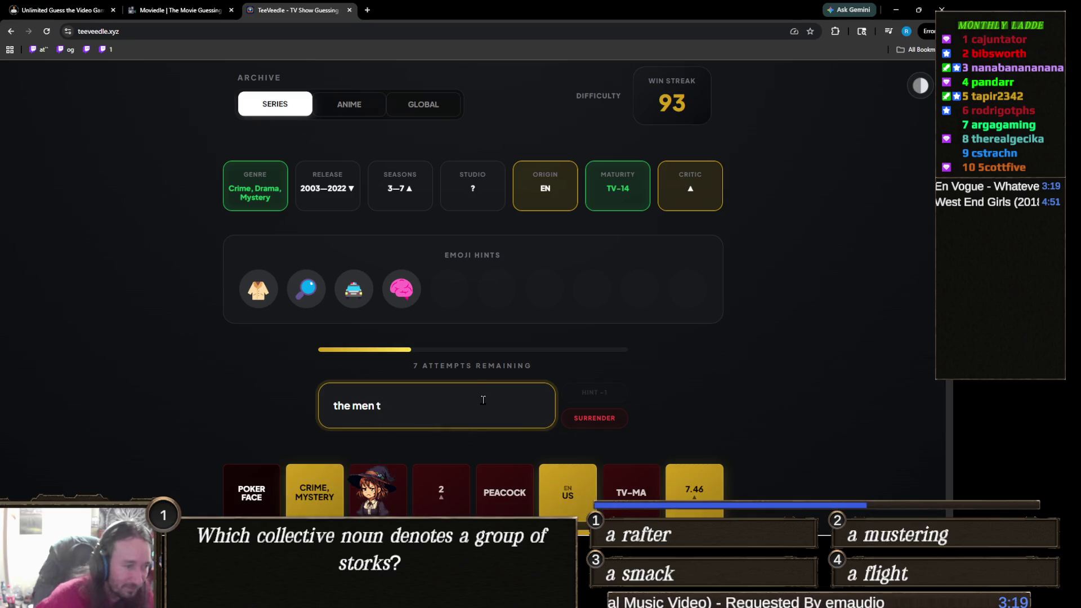
key("BackSpace")
key("BackSpace")
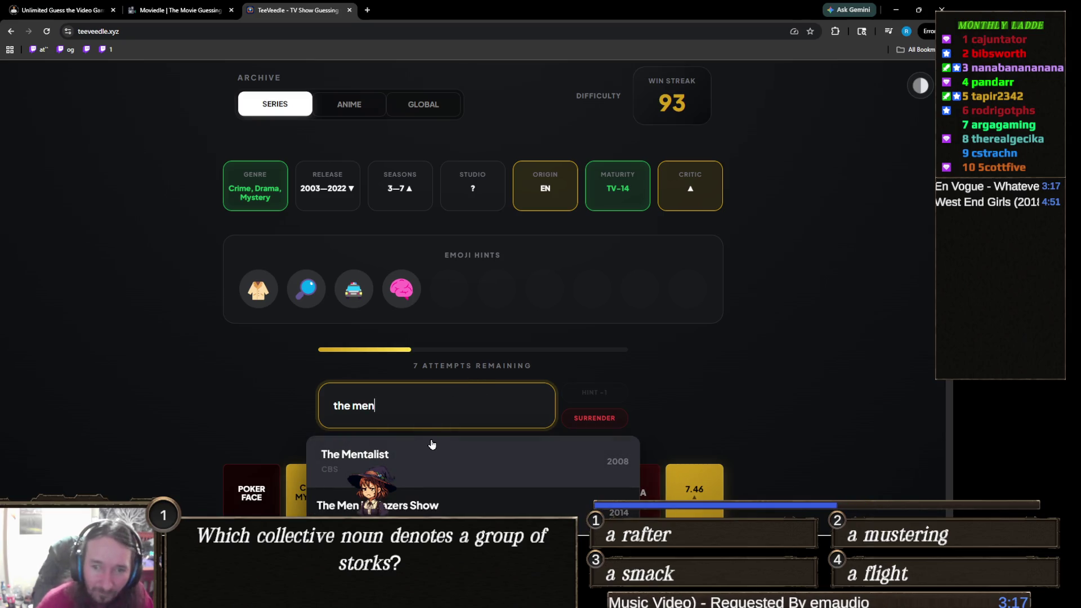
key("ctrl+a")
type("blackl")
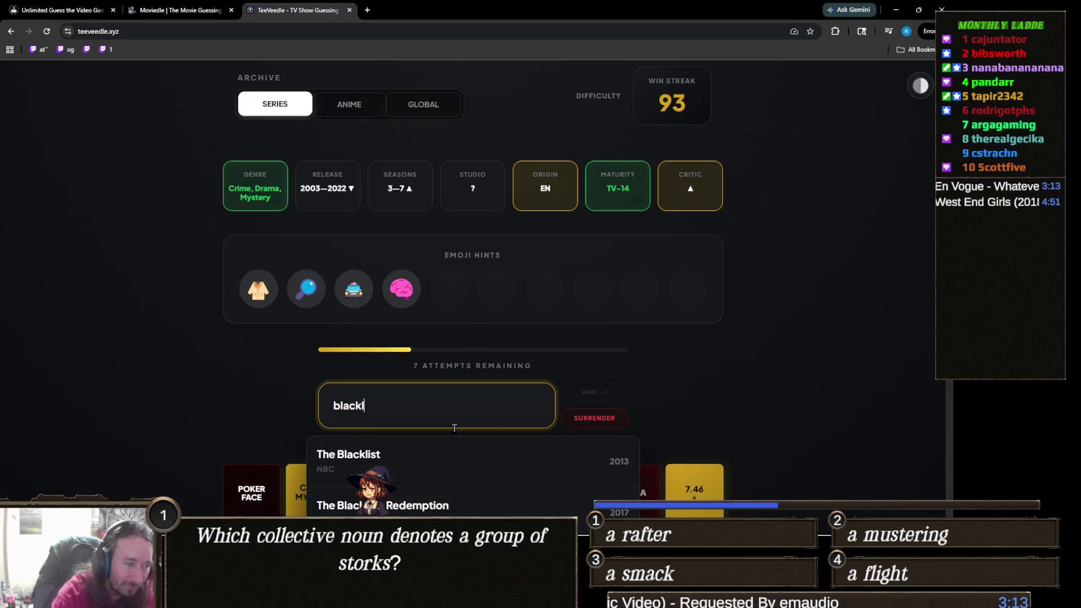
left_click(467, 473)
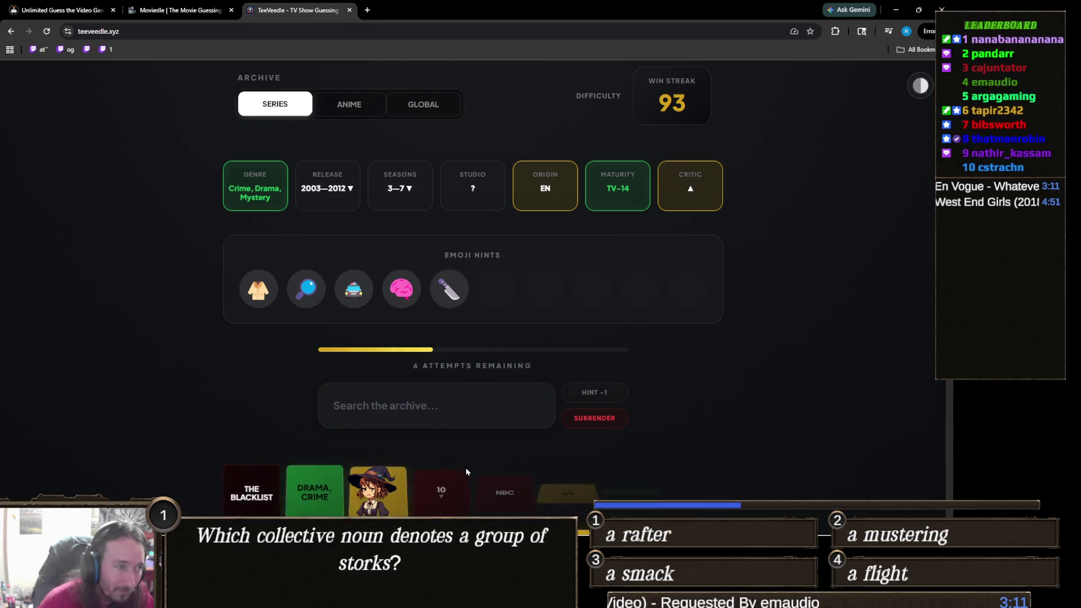
left_click(602, 391)
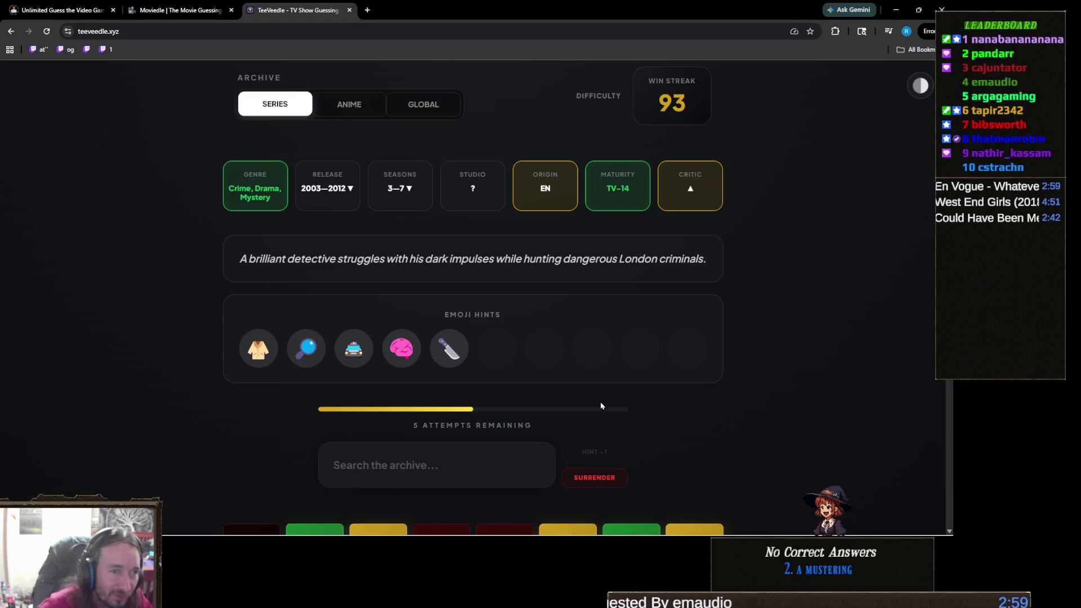
left_click(409, 460)
Search 'sherl' and guess Sherlock, which misses
type("shew")
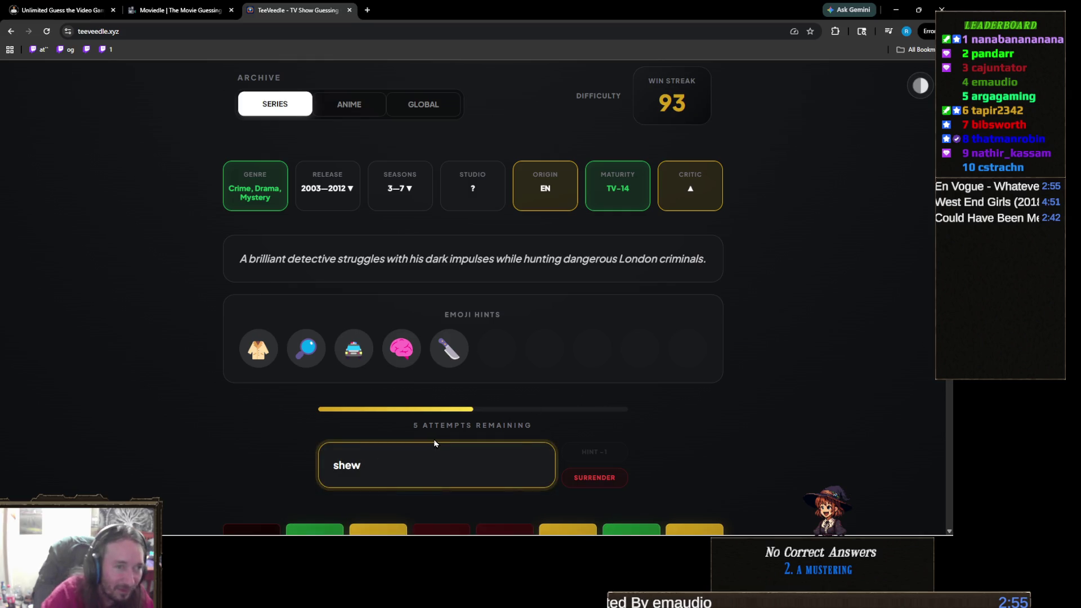
key("BackSpace")
type("rl")
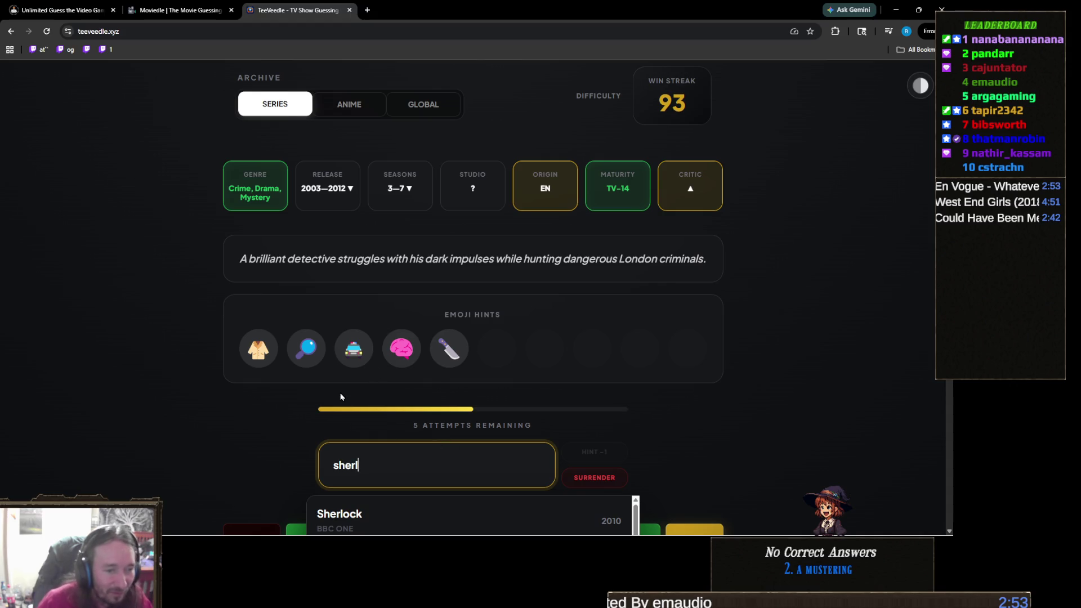
scroll(340, 397, "down", 2)
left_click(395, 415)
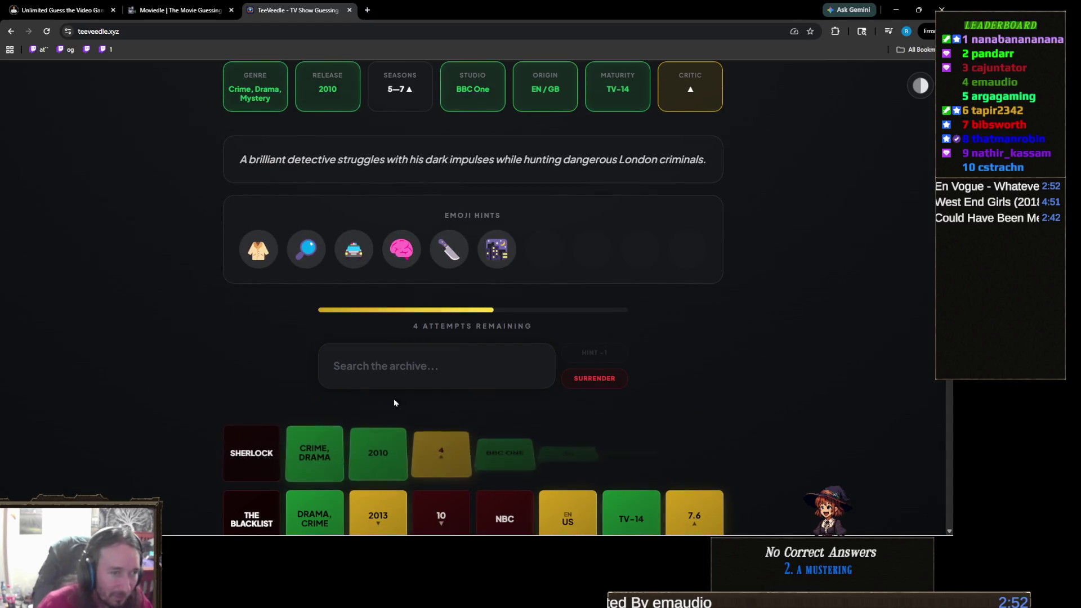
Start a second 'sherlock' search, then clear it from the search box
left_click(456, 345)
type("sherlock")
scroll(242, 335, "down", 3)
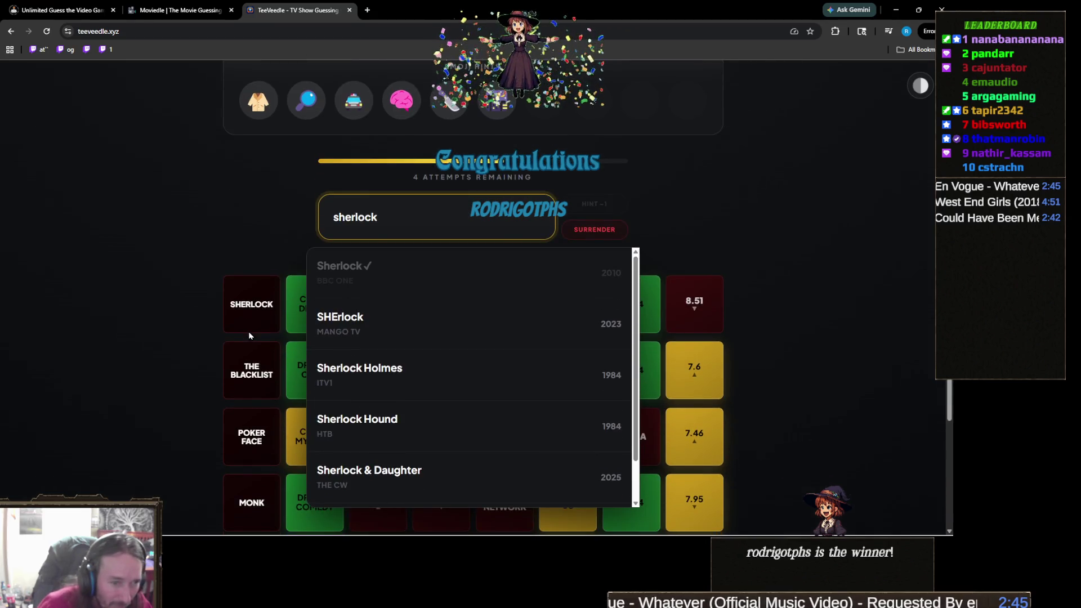
scroll(430, 340, "down", 1)
scroll(433, 338, "down", 1)
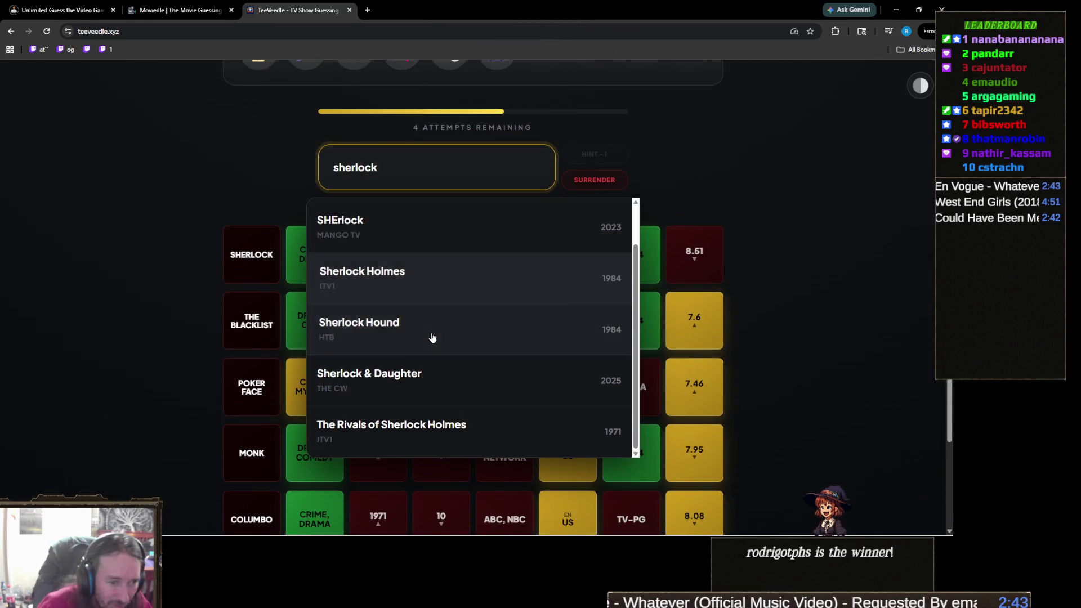
scroll(714, 253, "up", 4)
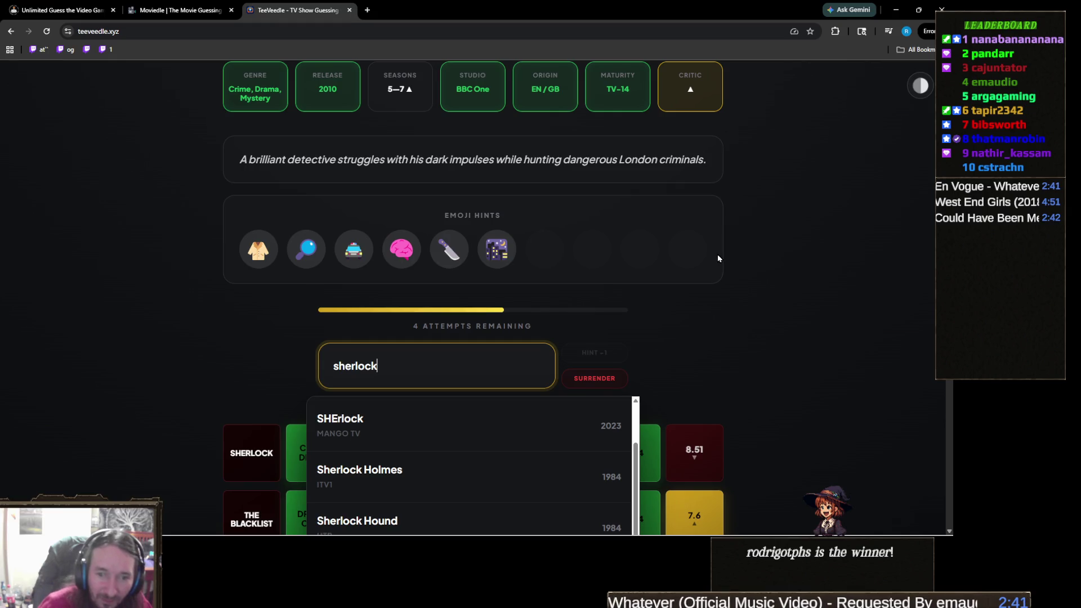
key("ctrl+a")
key("BackSpace")
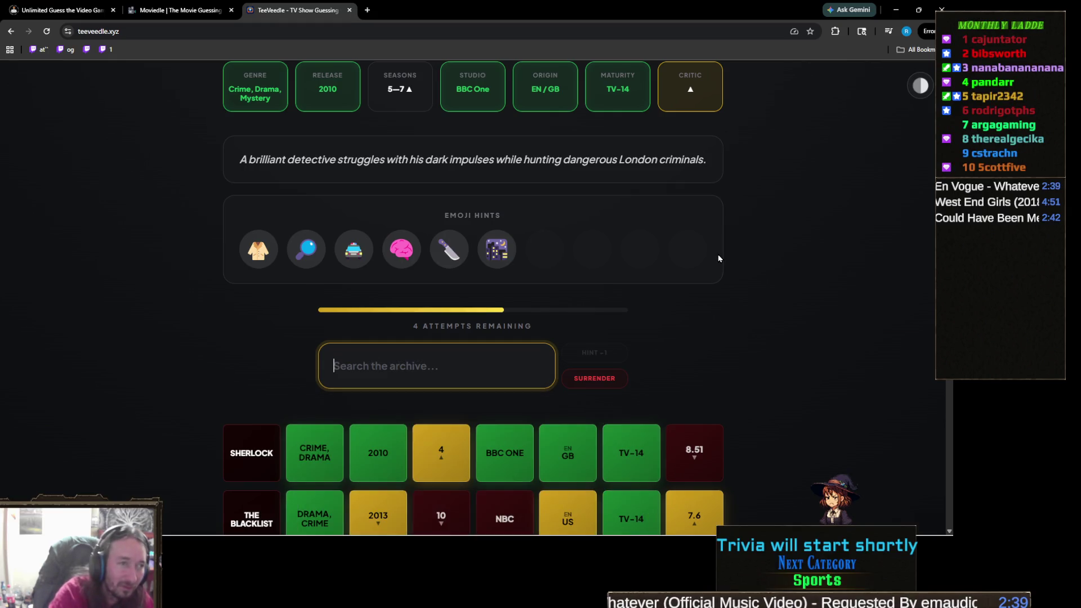
key("alt+Tab")
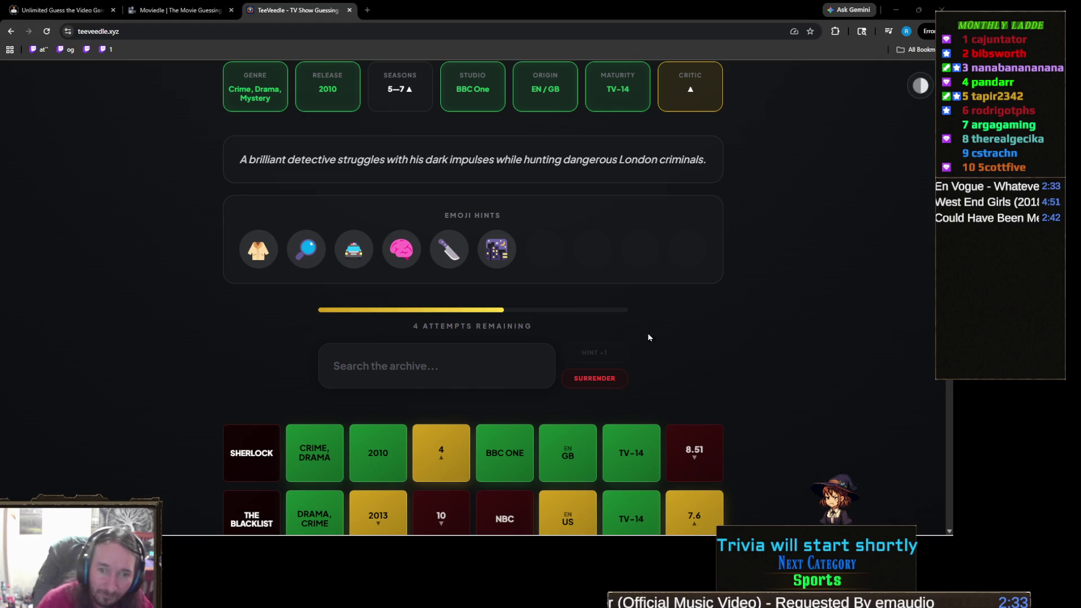
Search 'luther' and guess Luther for a victory, lifting the win streak to 94
left_click(416, 368)
type("luther")
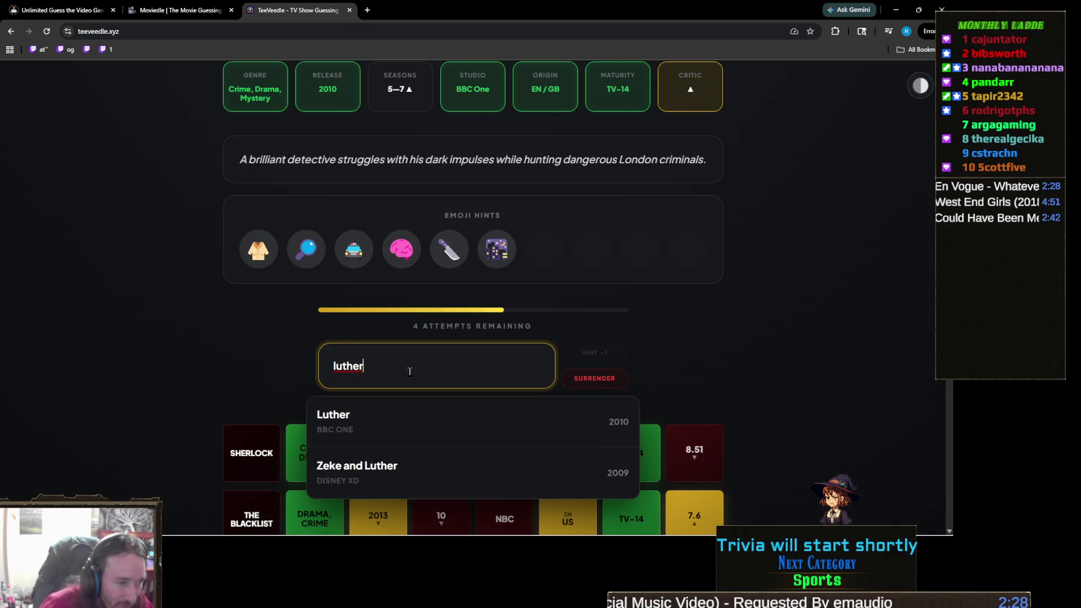
left_click(334, 405)
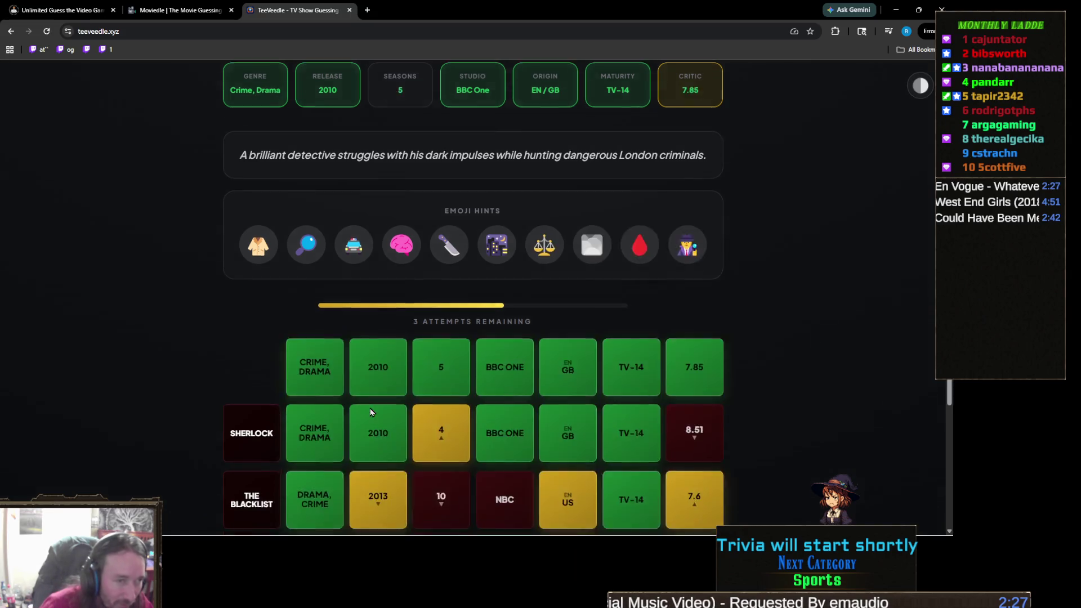
scroll(336, 397, "down", 2)
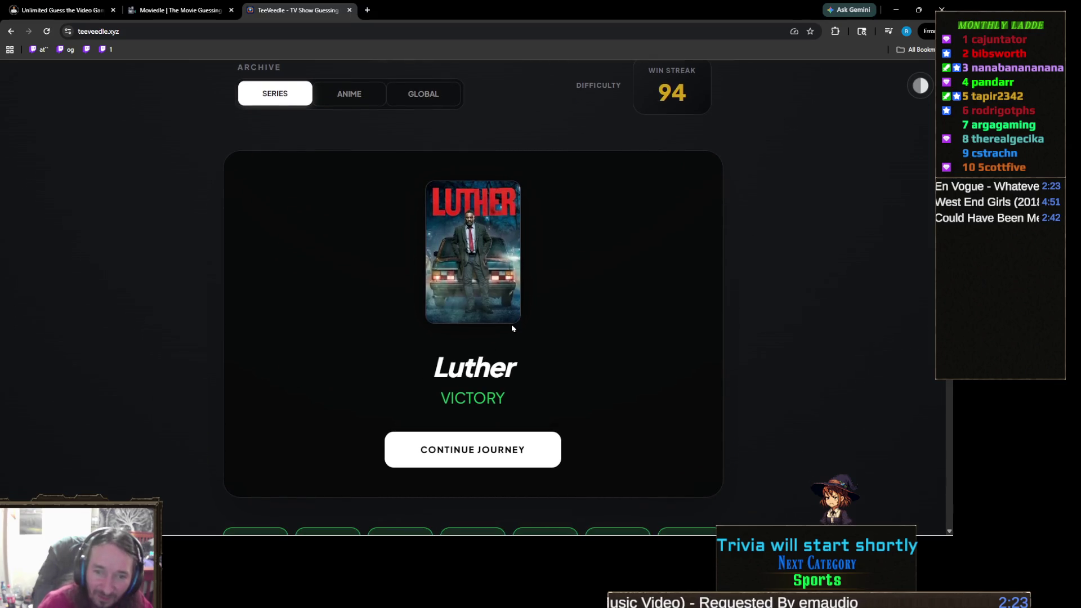
Continue from the Luther victory card to a fresh puzzle with a microphone emoji hint
scroll(514, 322, "down", 5)
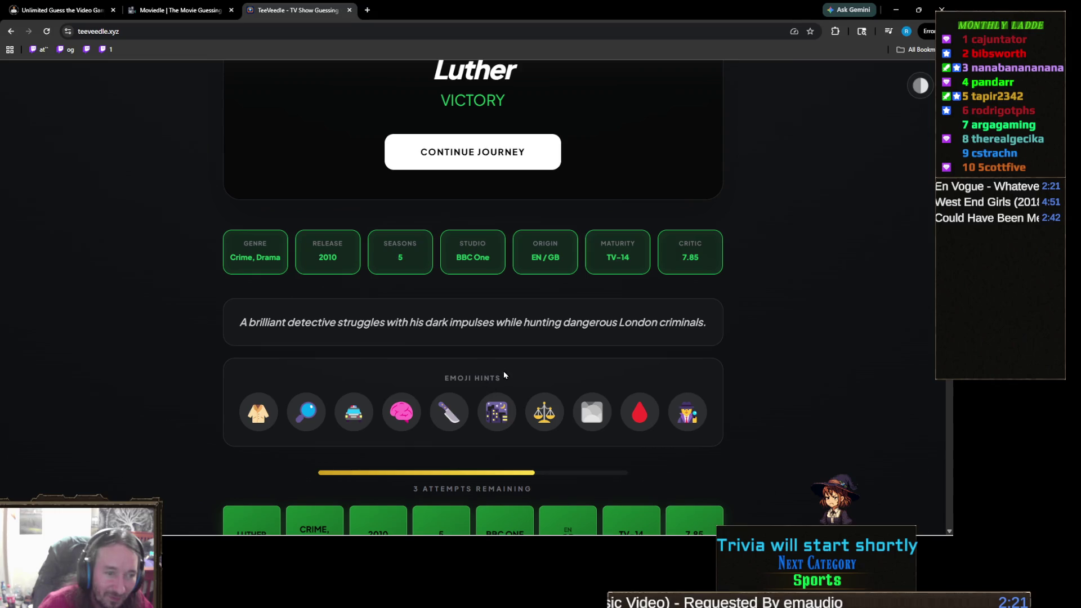
scroll(507, 366, "up", 3)
scroll(507, 366, "up", 4)
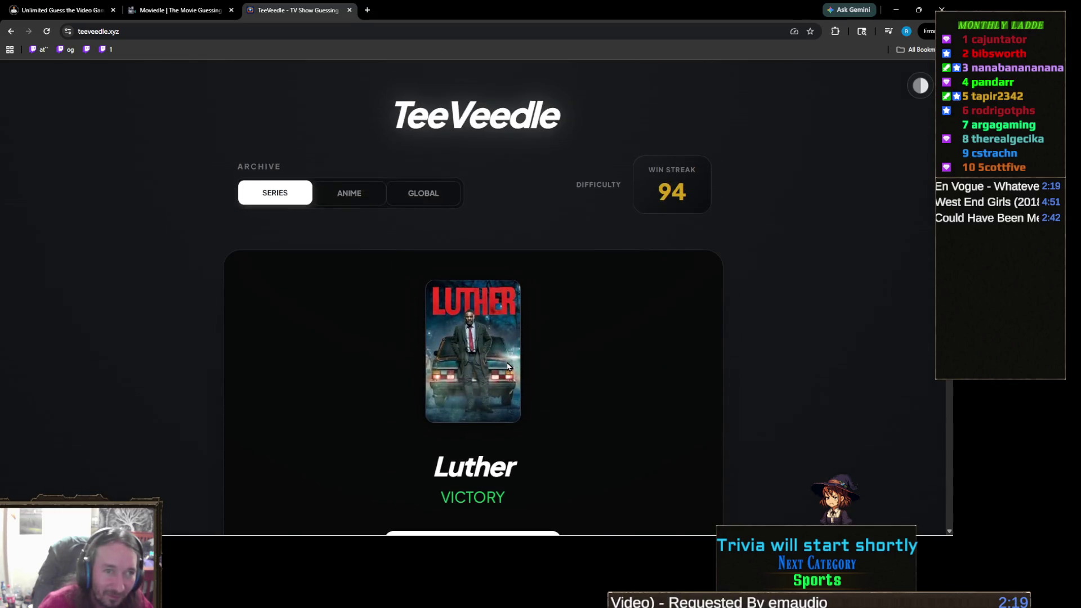
scroll(549, 352, "down", 4)
left_click(492, 304)
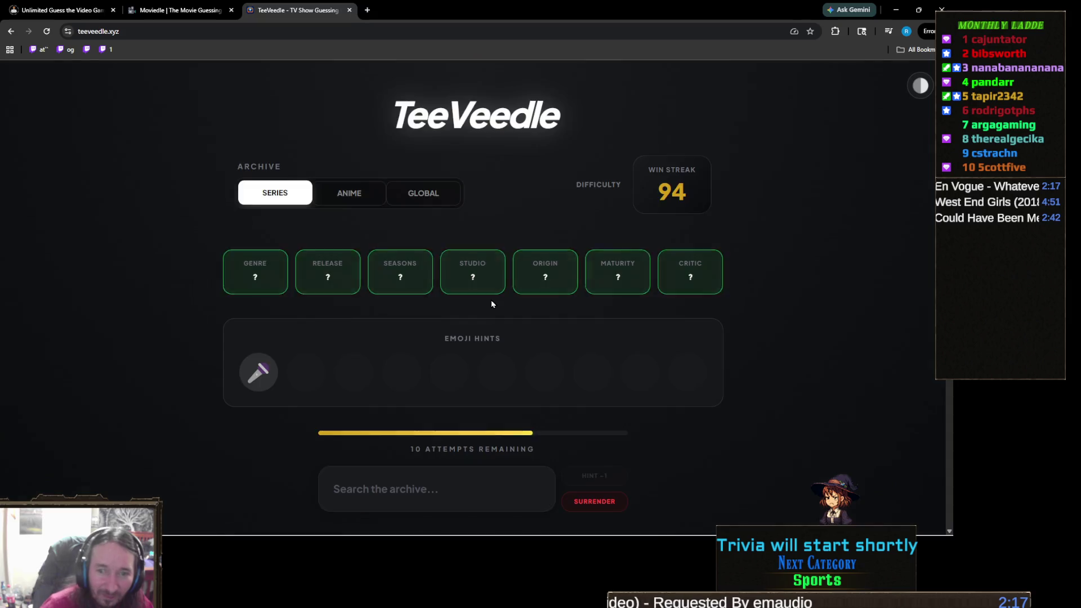
scroll(445, 371, "down", 1)
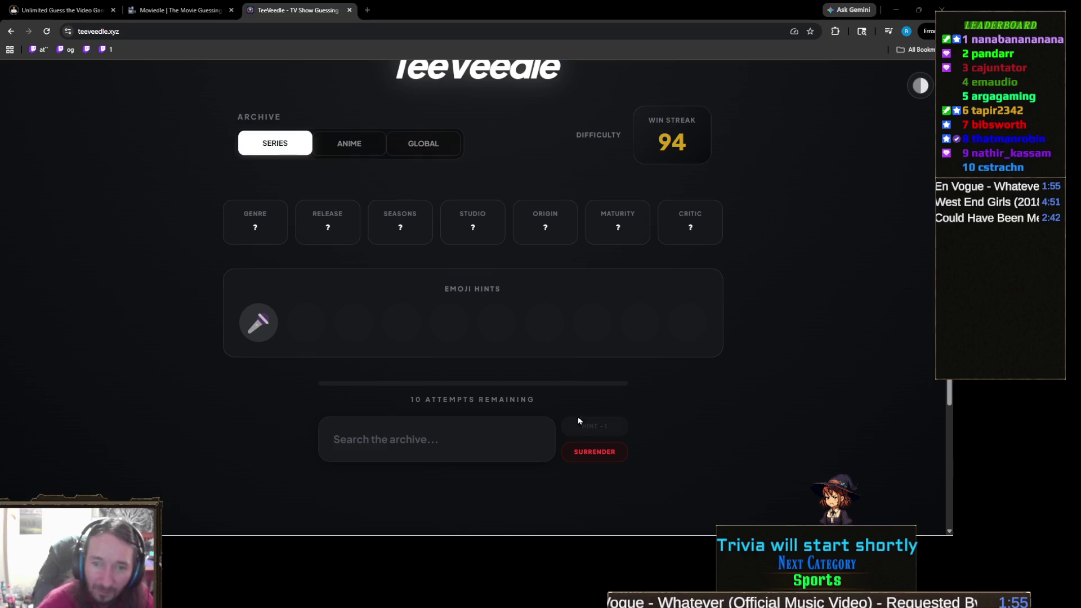
left_click(468, 426)
Guess Glee (FOX, 2009) for a victory at streak 95, then return to the Finding Fern 2 Unity project
type("glee")
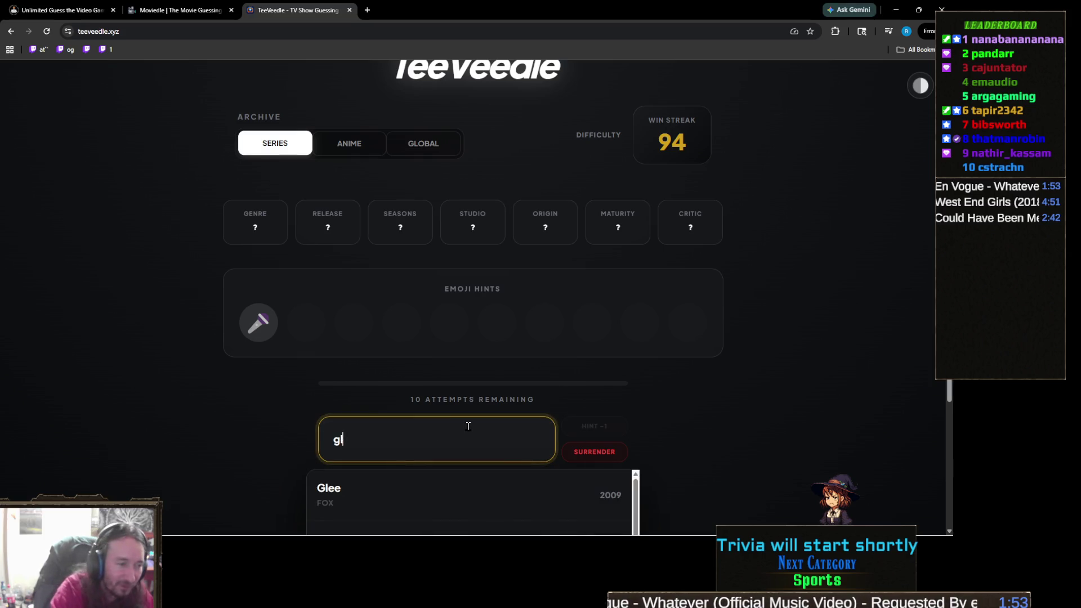
left_click(481, 498)
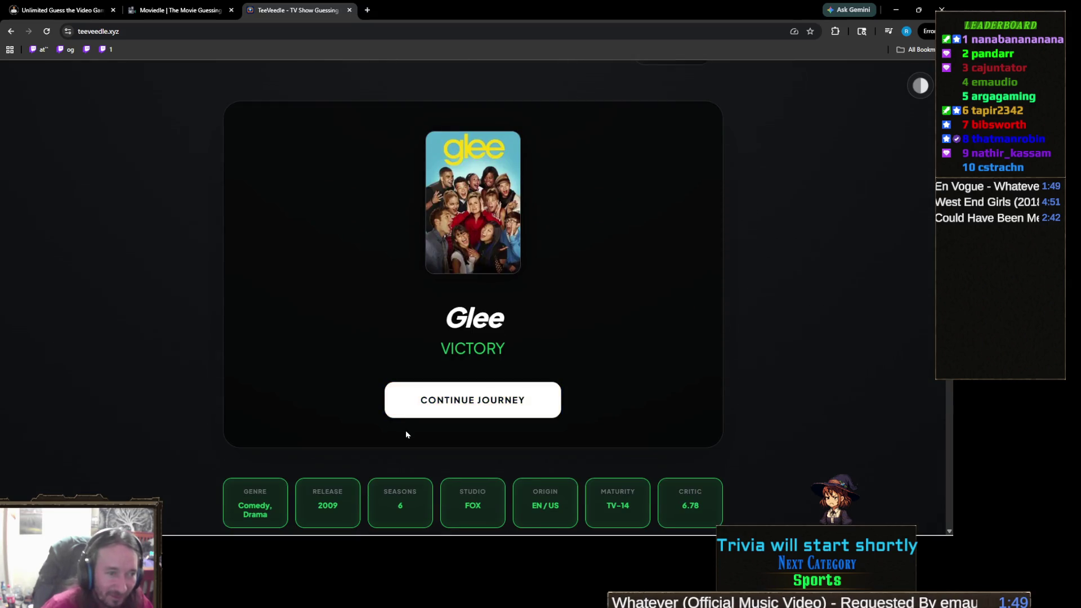
scroll(405, 431, "up", 2)
scroll(405, 430, "down", 4)
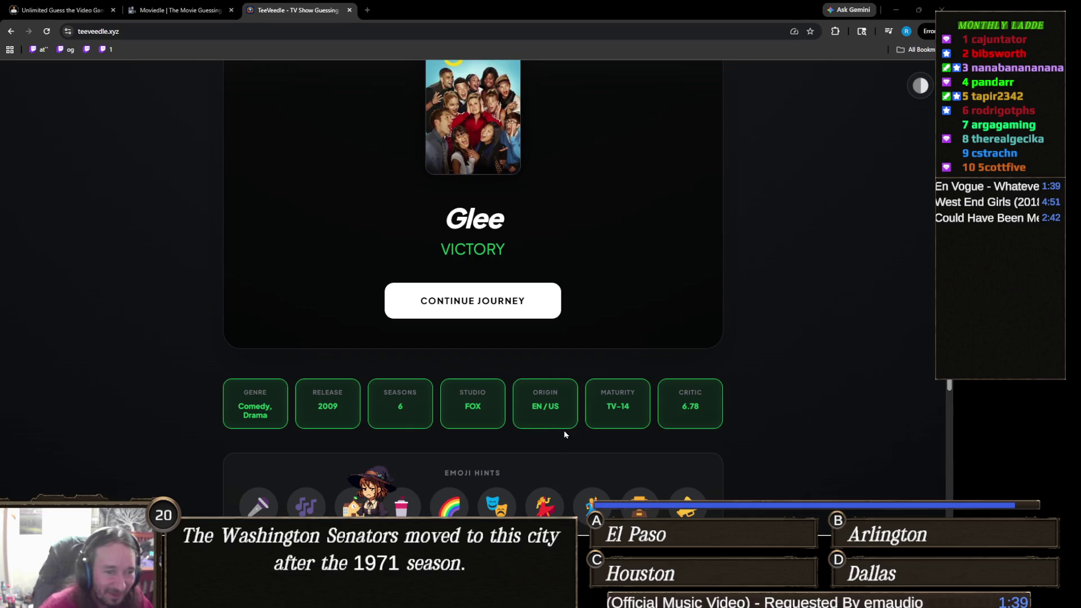
scroll(614, 468, "down", 3)
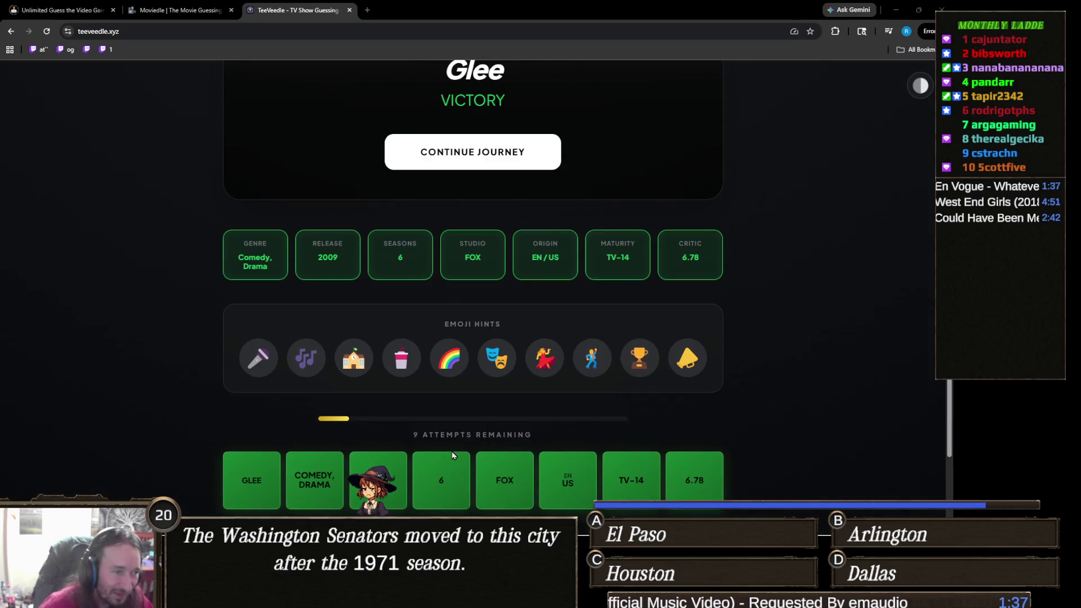
scroll(478, 452, "up", 5)
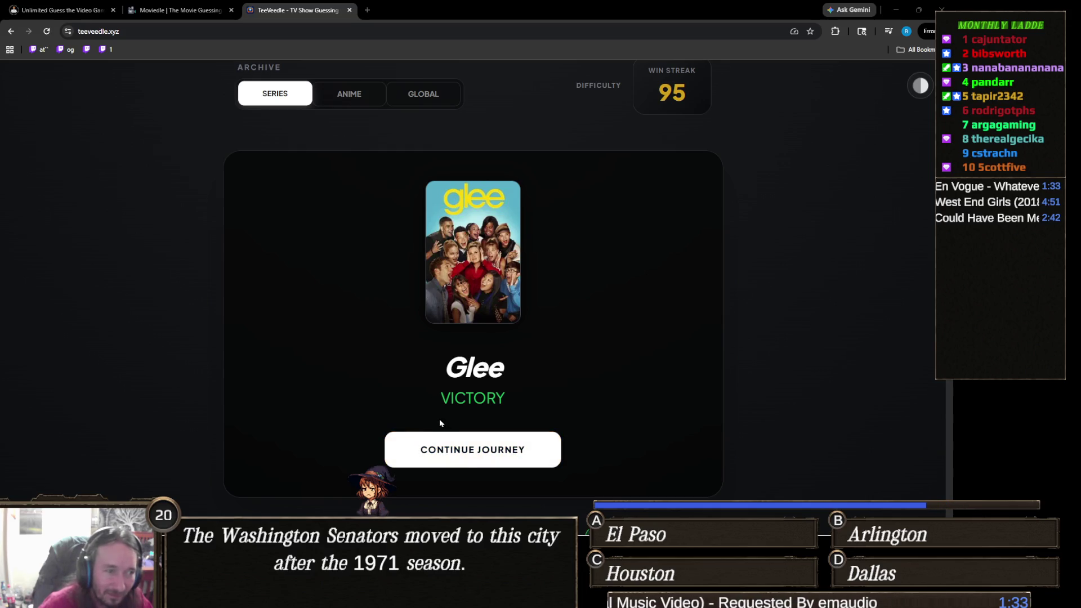
scroll(422, 408, "down", 1)
mouse_move(418, 600)
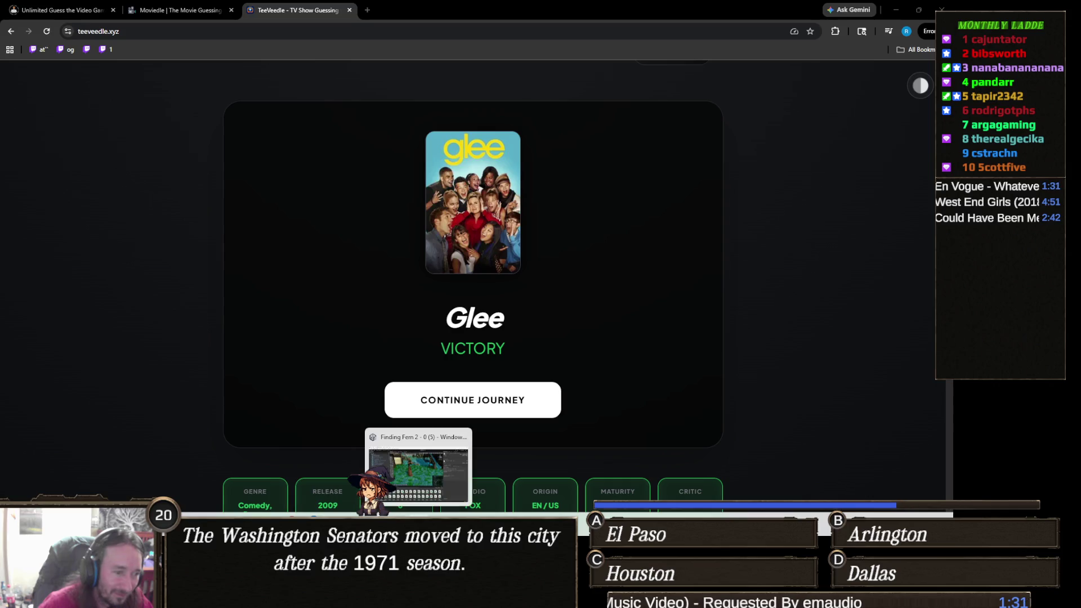
left_click(419, 470)
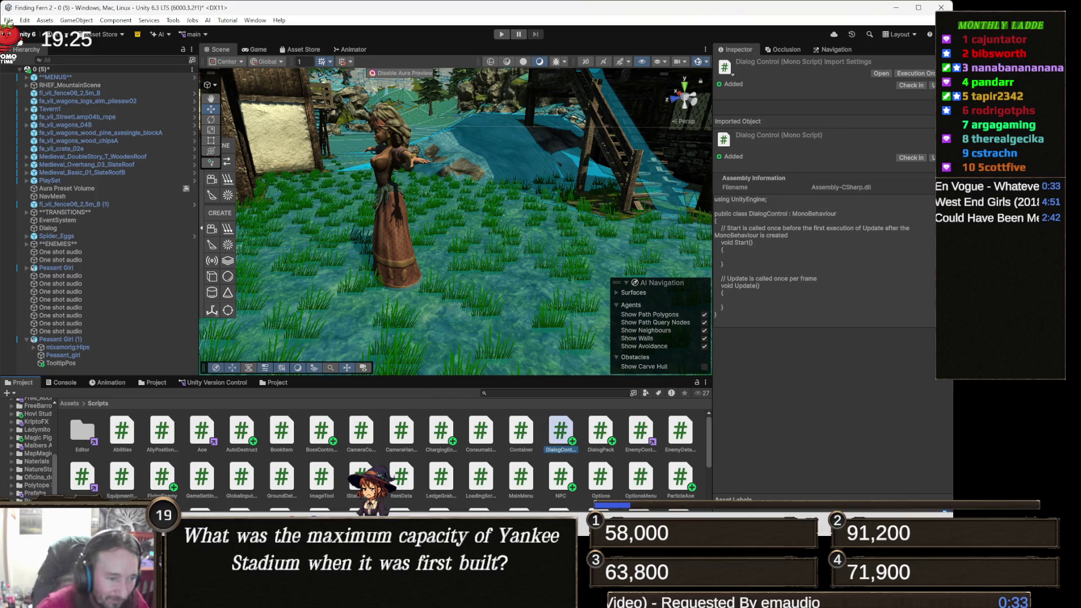
Bring up DialogControl.cs in Visual Studio to read its SetDialog code
key("alt+Tab")
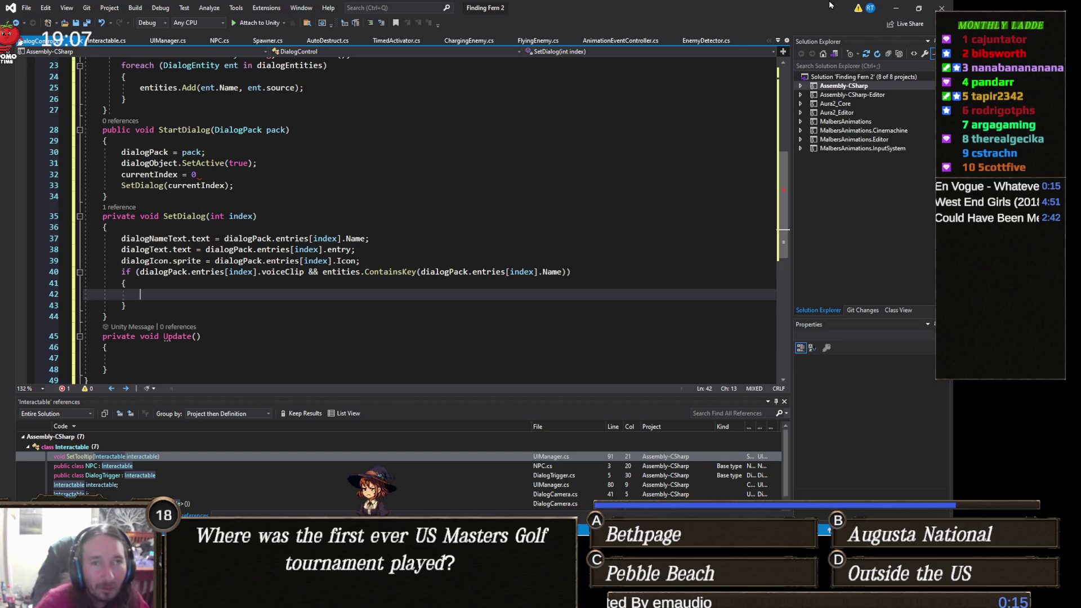
Minimize Visual Studio to return to the Finding Fern 2 editor and enter Play mode
left_click(896, 9)
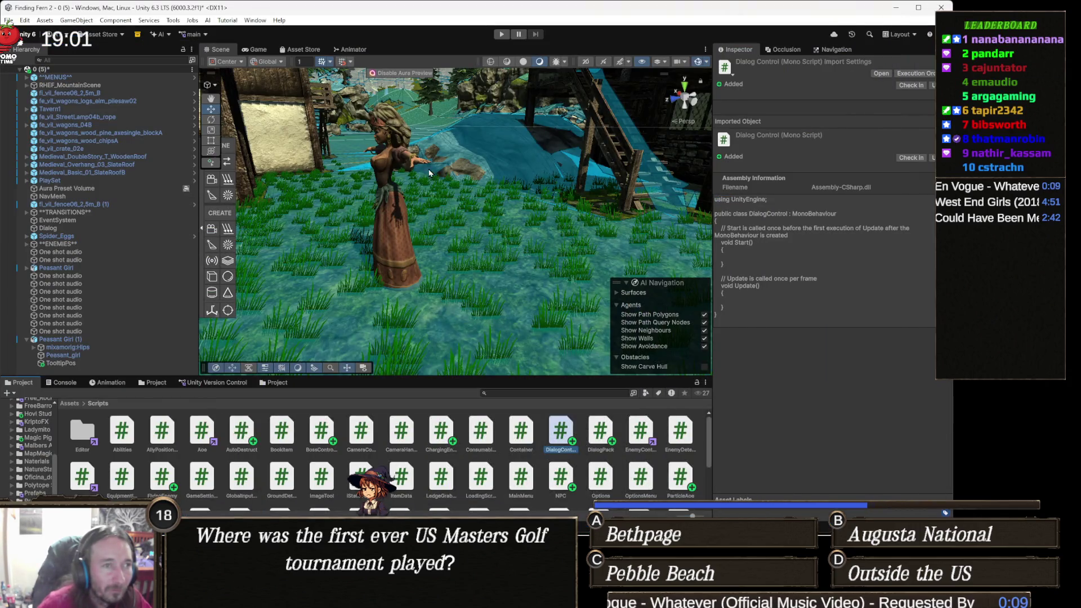
left_click(501, 34)
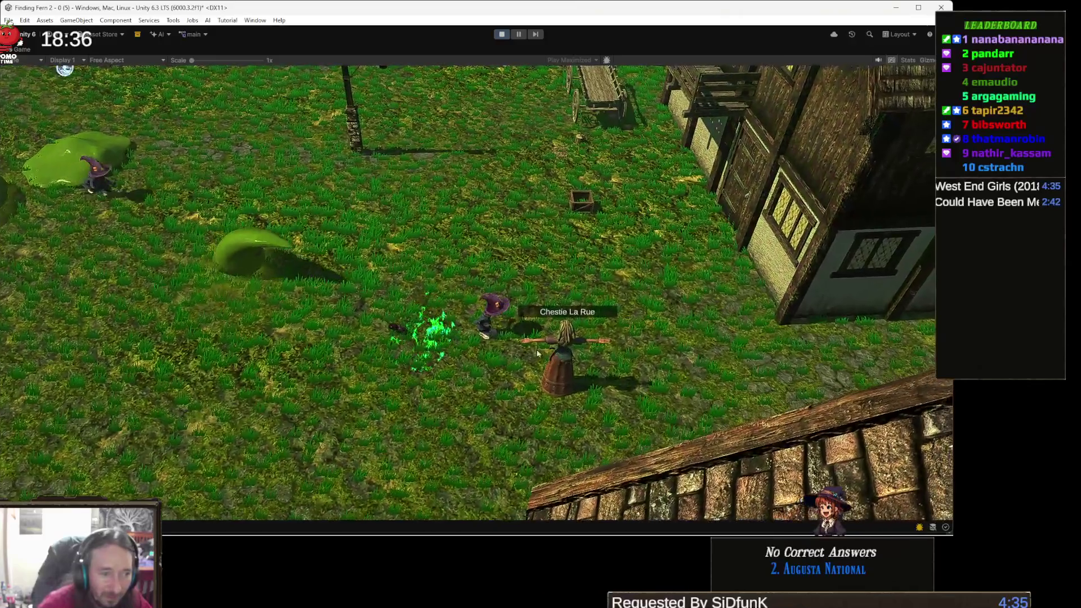
Attack the slimes with green beams and a lightning strike, then stop Play mode
left_click(277, 278)
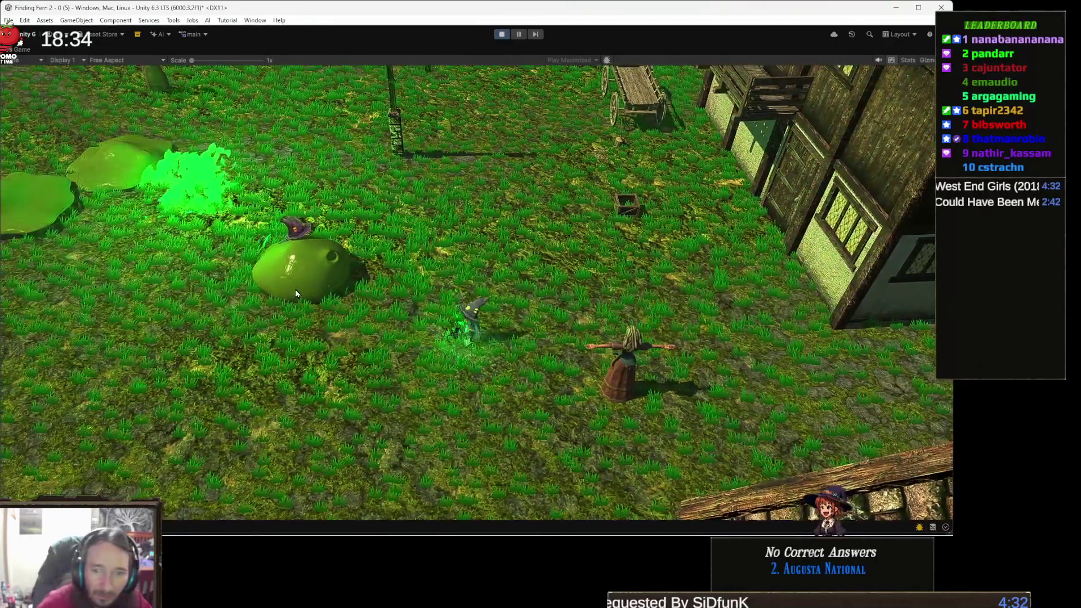
left_click(322, 272)
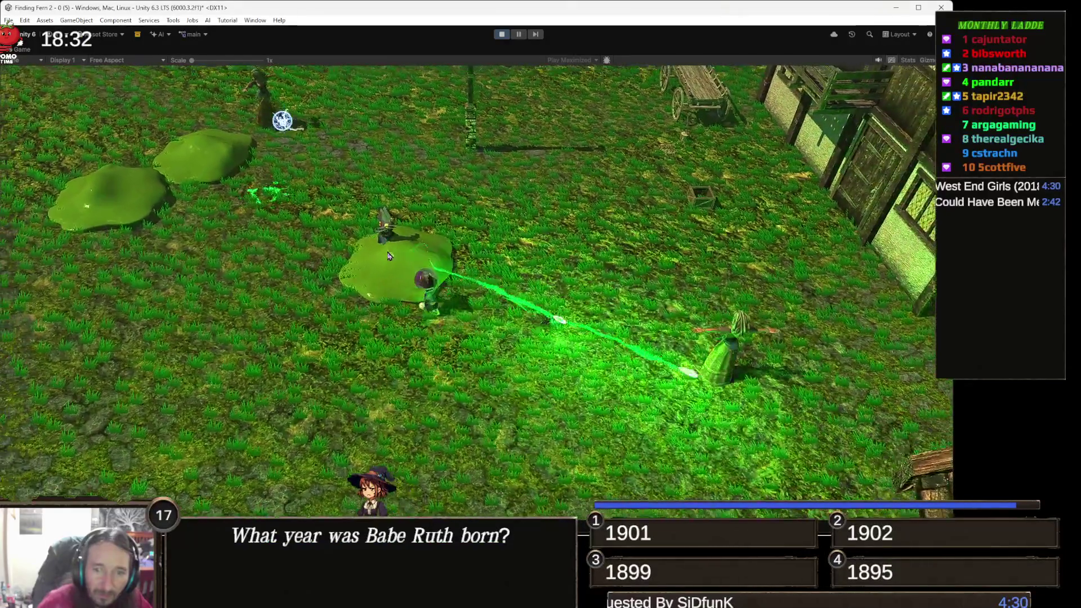
left_click(387, 256)
left_click(403, 262)
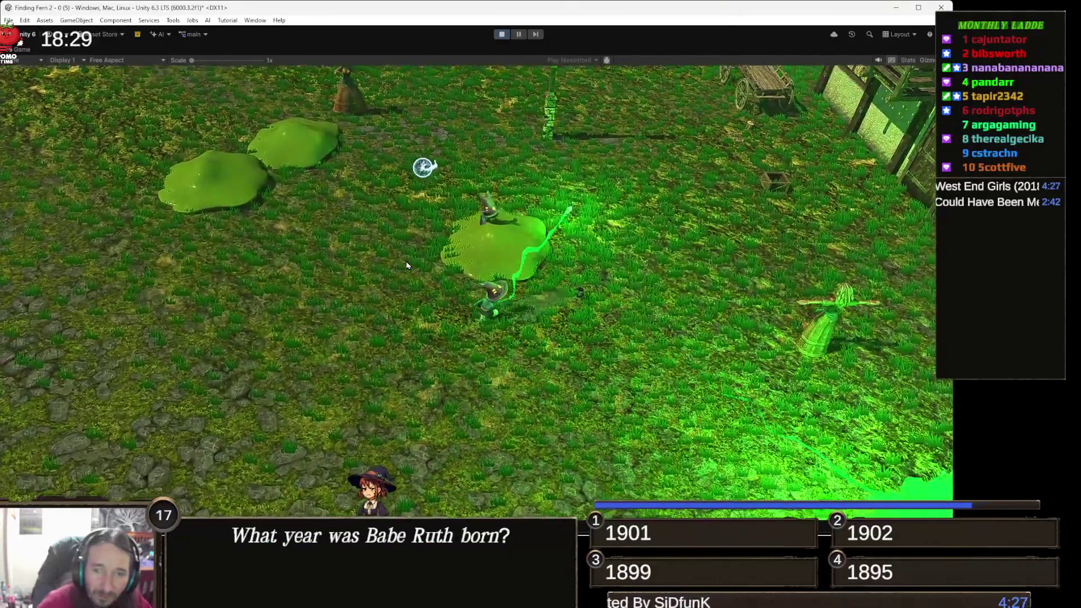
left_click(431, 288)
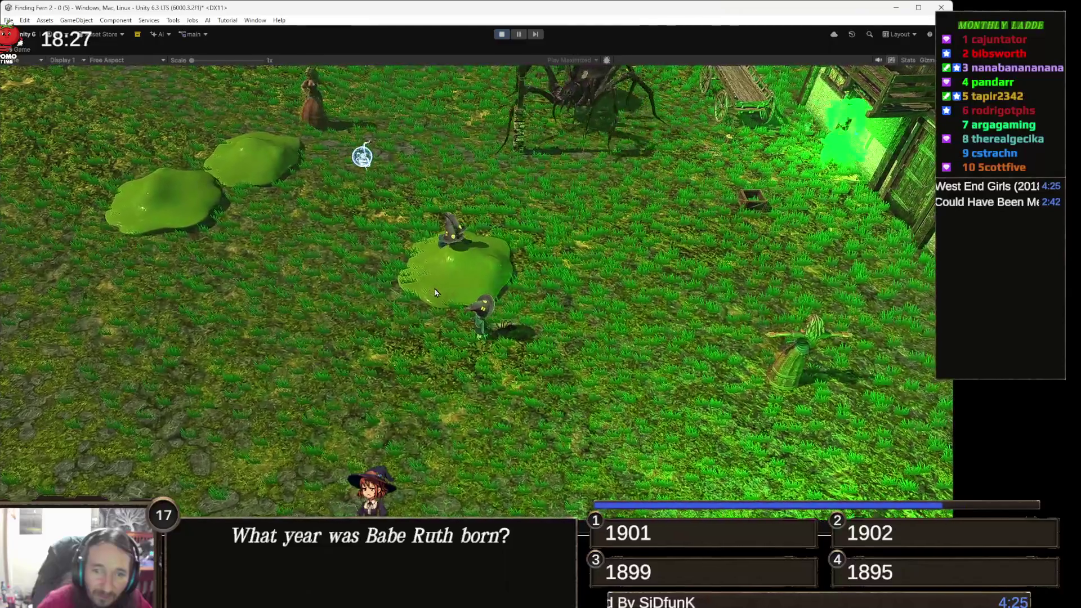
left_click(495, 315)
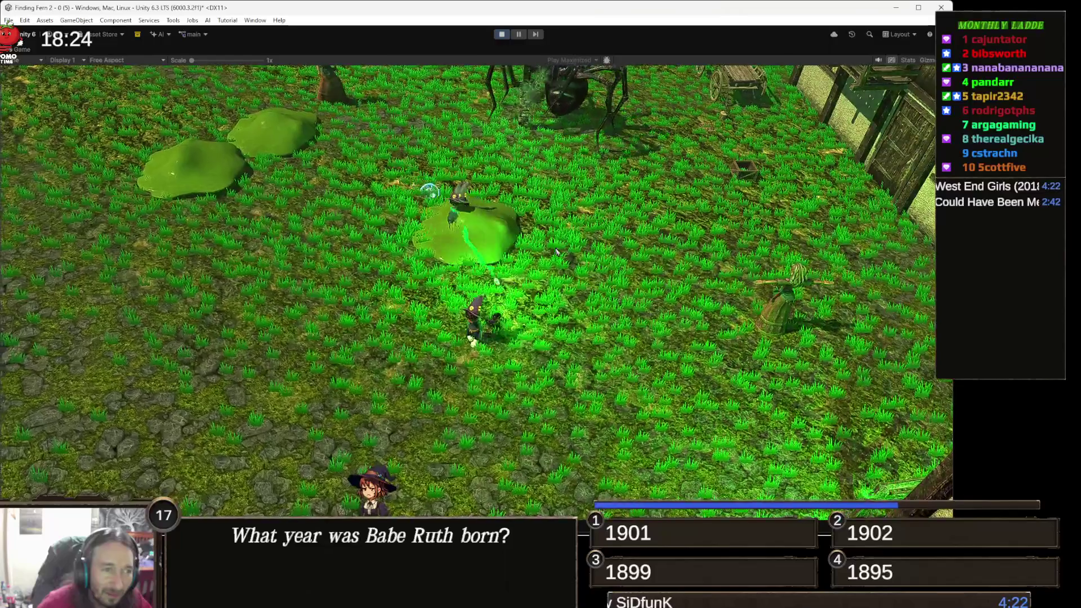
left_click(528, 227)
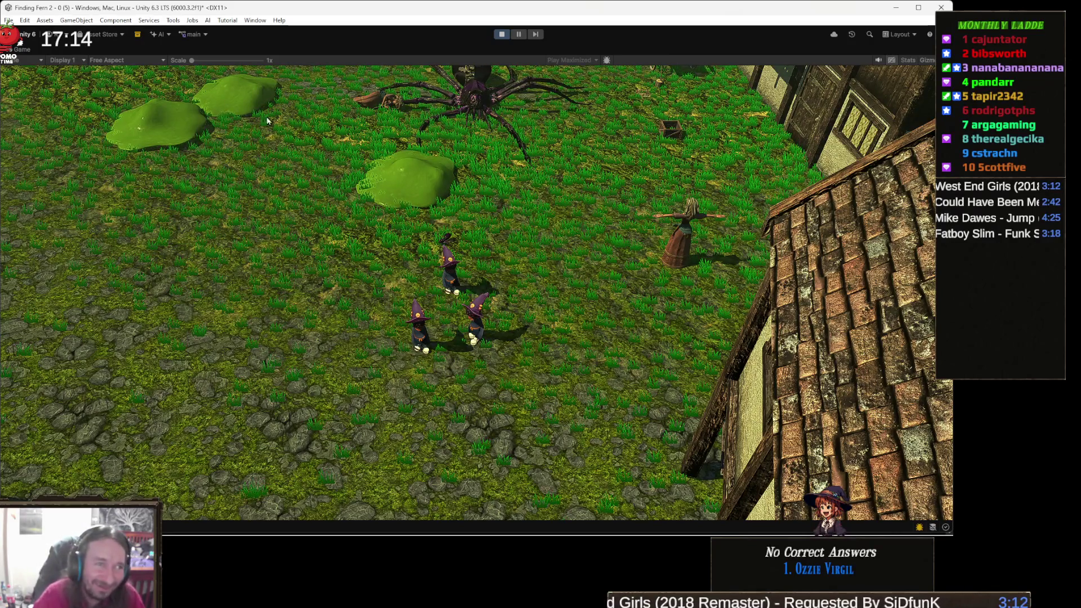
left_click(502, 35)
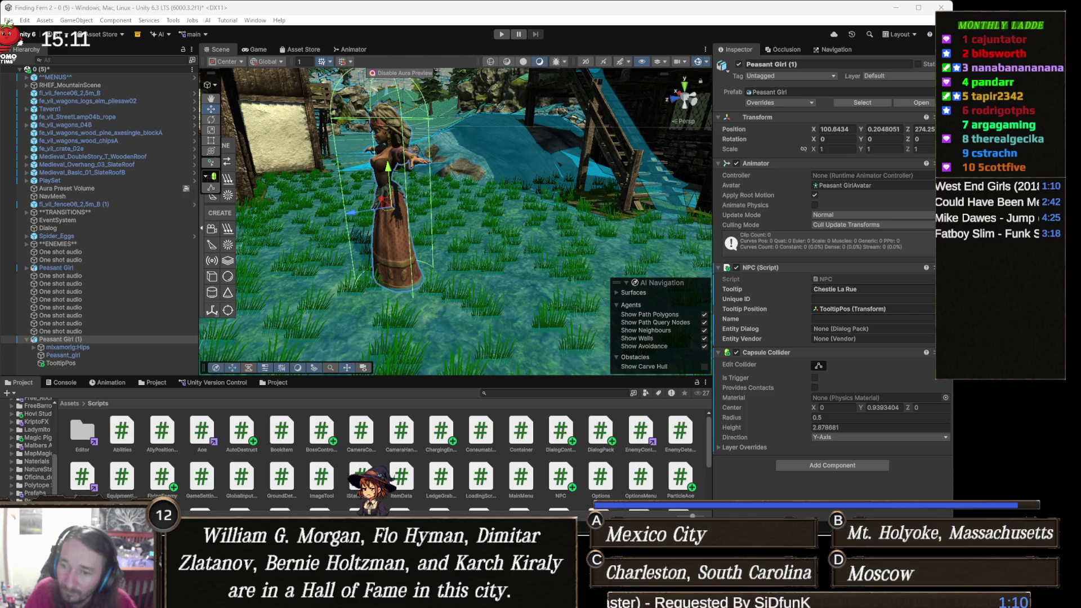
Switch to Chrome's Asset Store My Assets page filtered to 3D Props
key("alt+Tab")
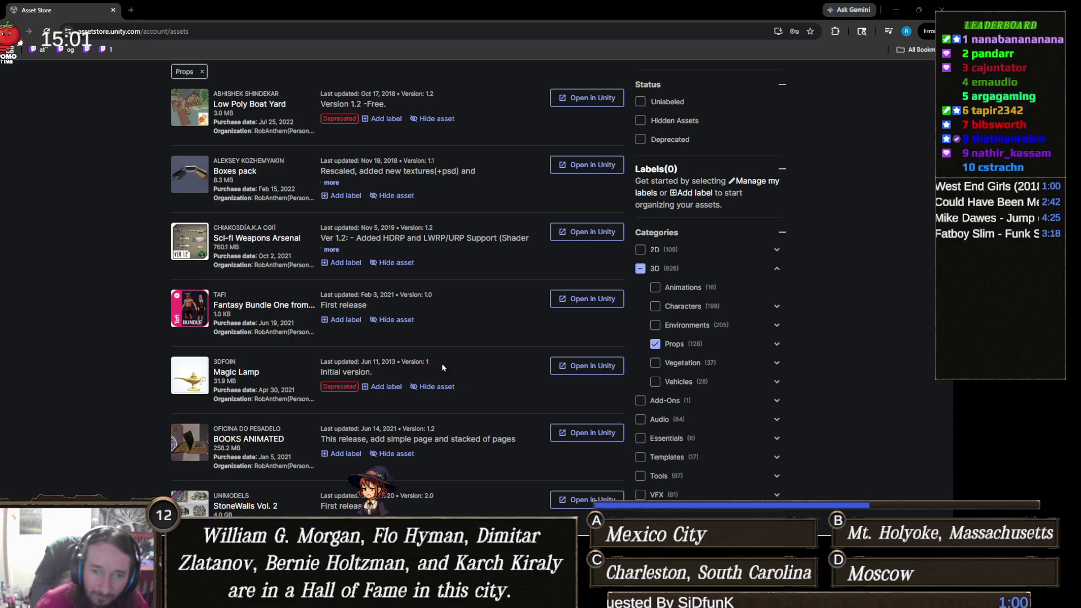
scroll(421, 323, "down", 3)
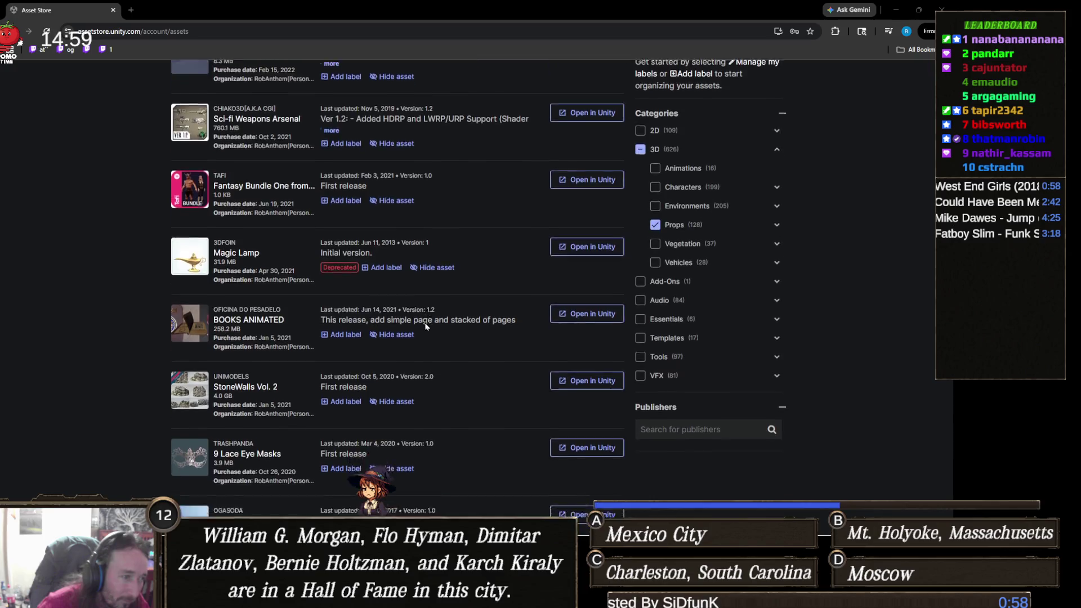
scroll(425, 326, "down", 3)
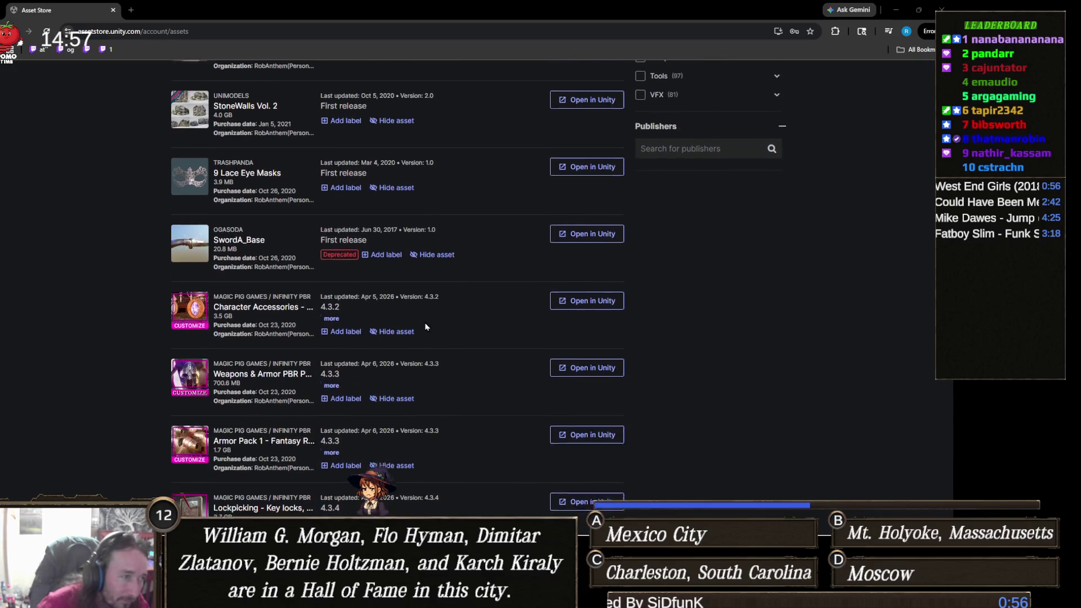
scroll(426, 326, "down", 3)
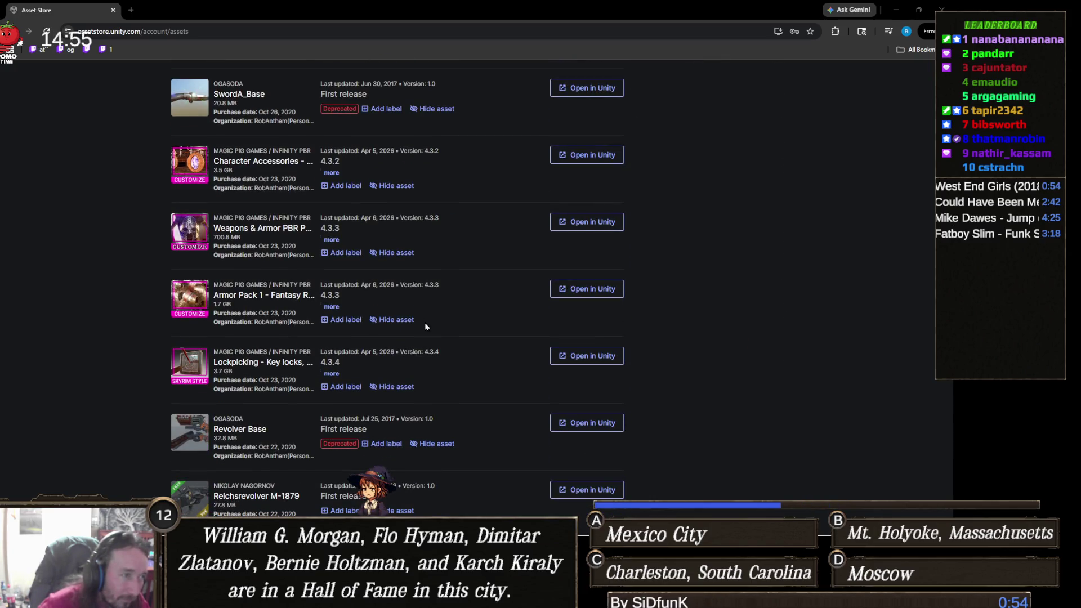
scroll(425, 327, "down", 4)
scroll(426, 327, "down", 2)
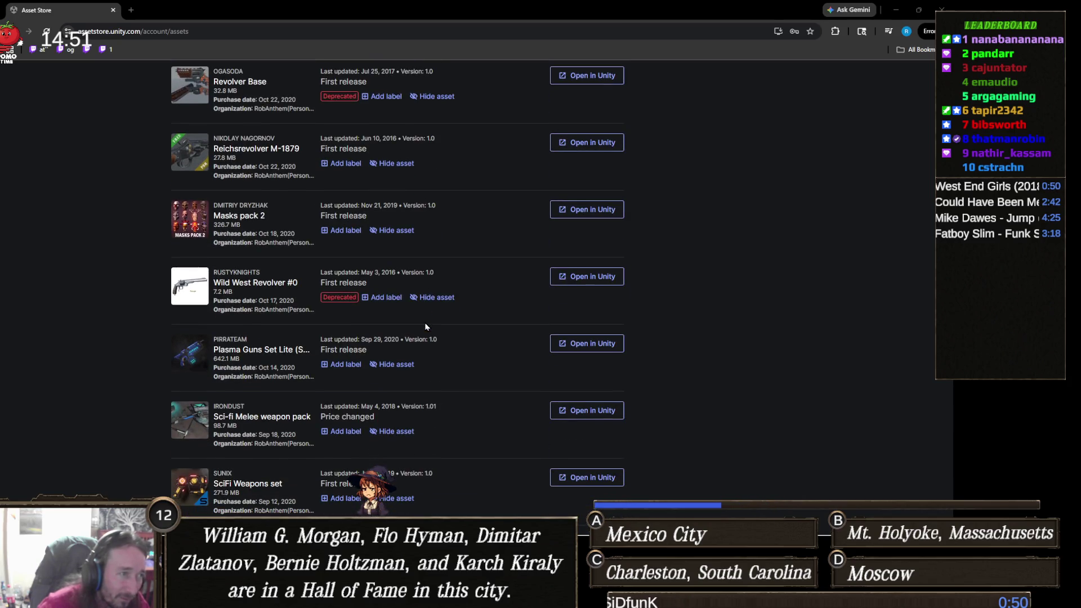
scroll(426, 327, "down", 2)
scroll(425, 326, "down", 2)
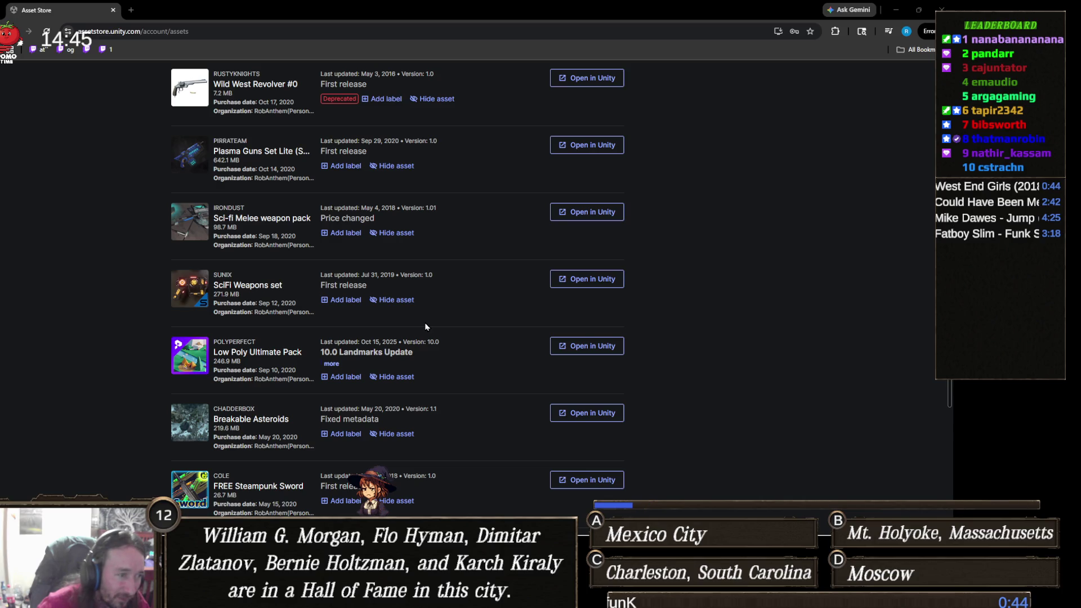
scroll(425, 326, "down", 2)
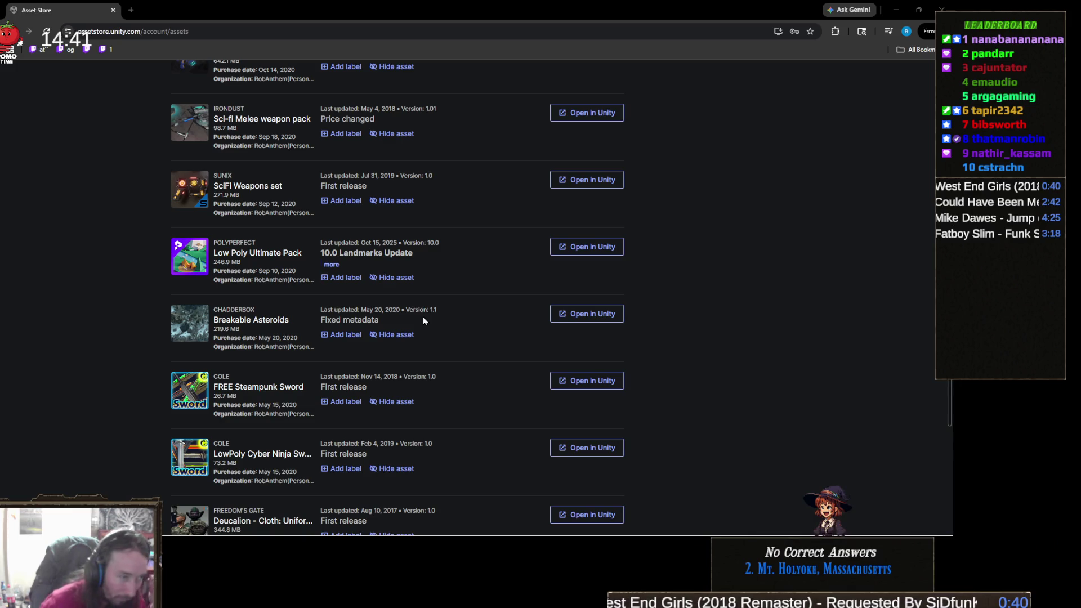
scroll(425, 324, "down", 2)
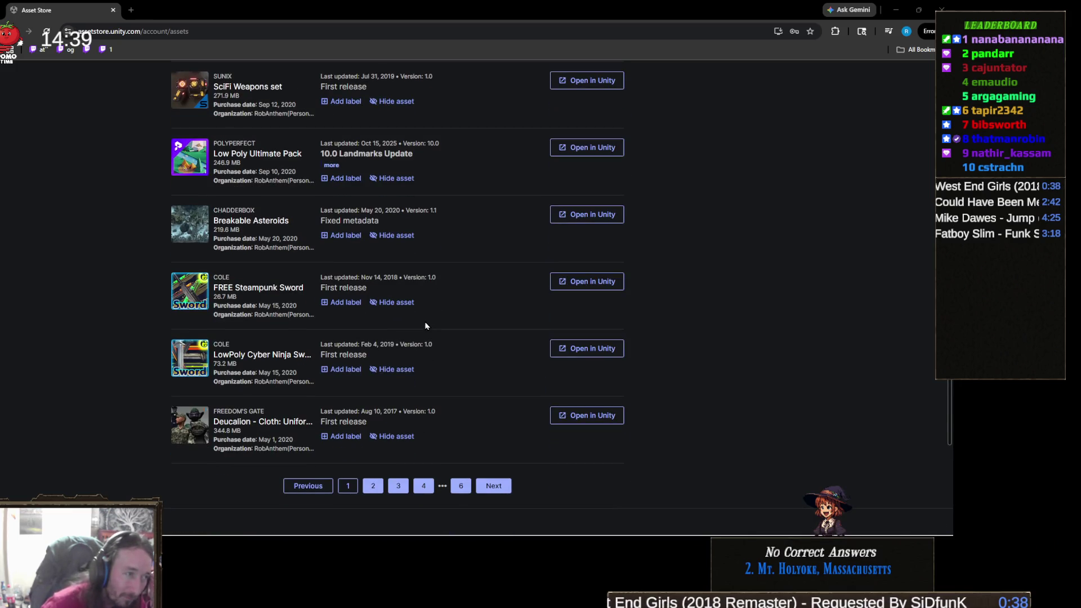
scroll(425, 326, "down", 1)
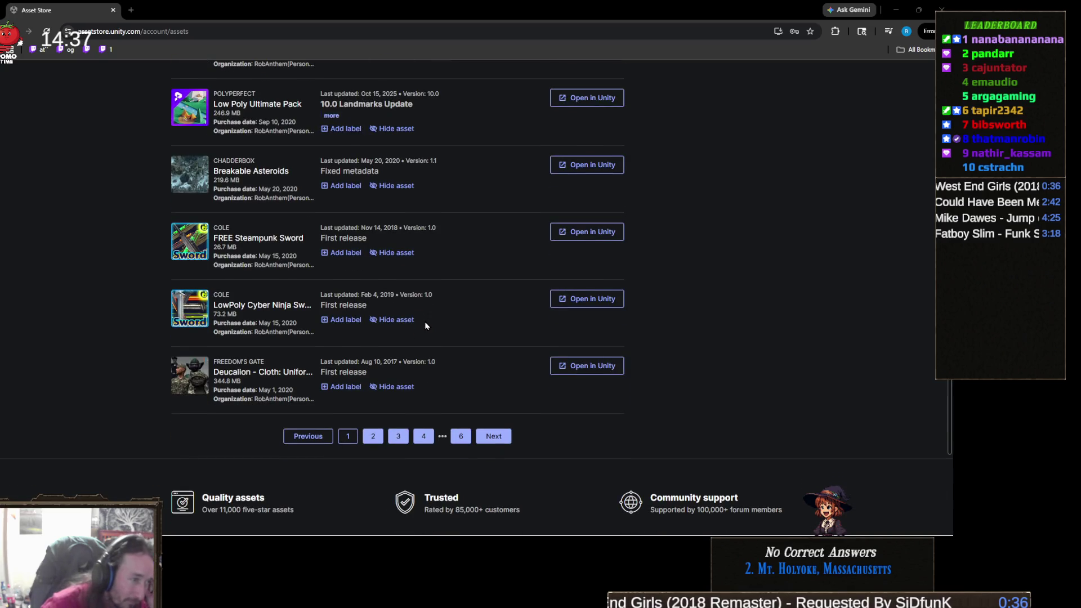
scroll(425, 325, "down", 2)
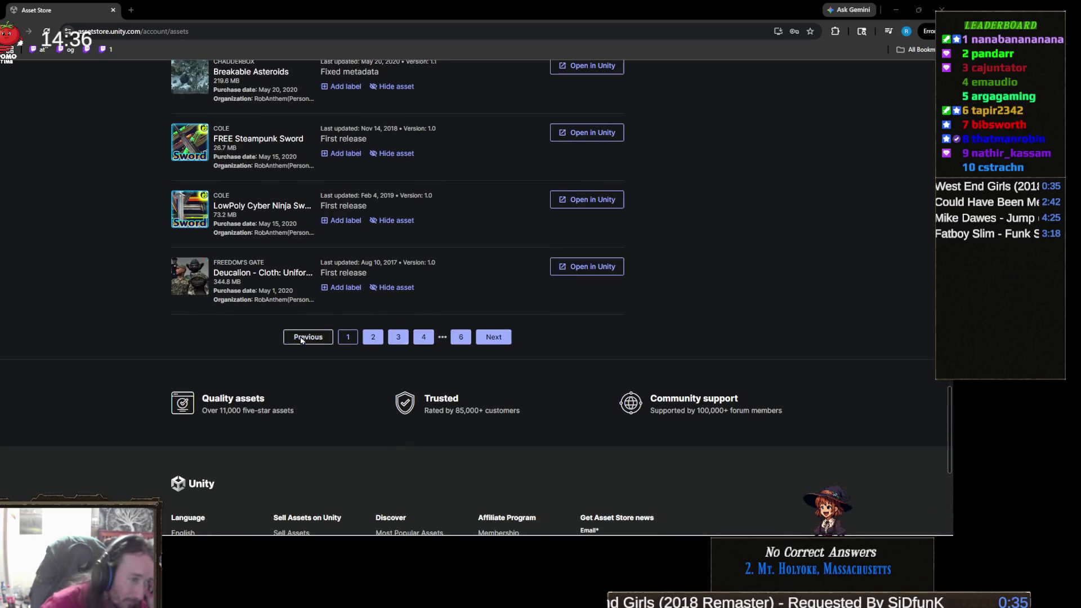
left_click(493, 338)
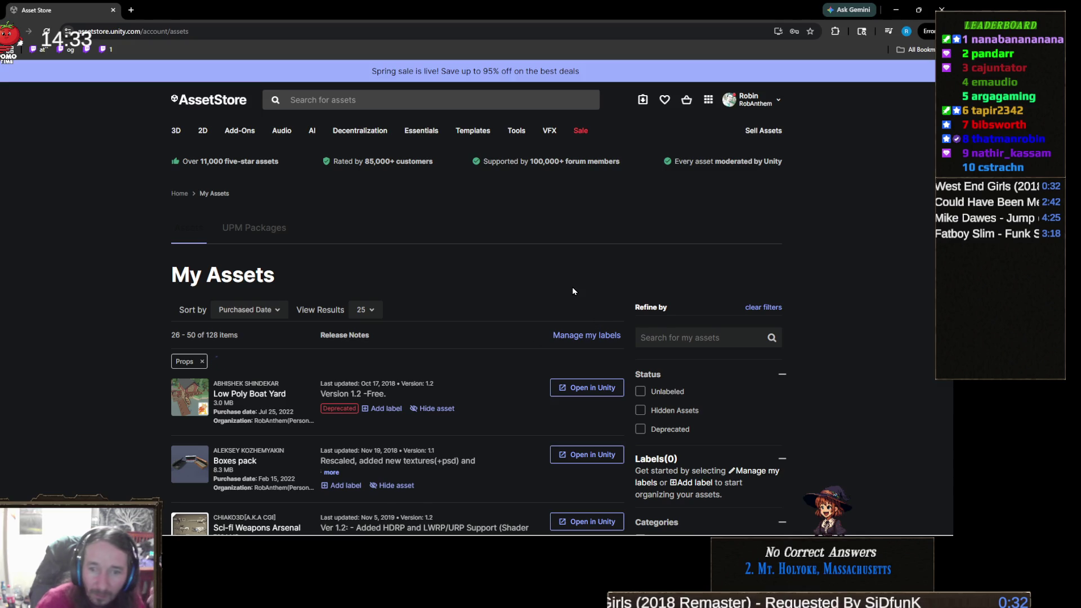
Browse page 2 of purchased Props, then advance to items 51–75 of 128
scroll(580, 292, "down", 3)
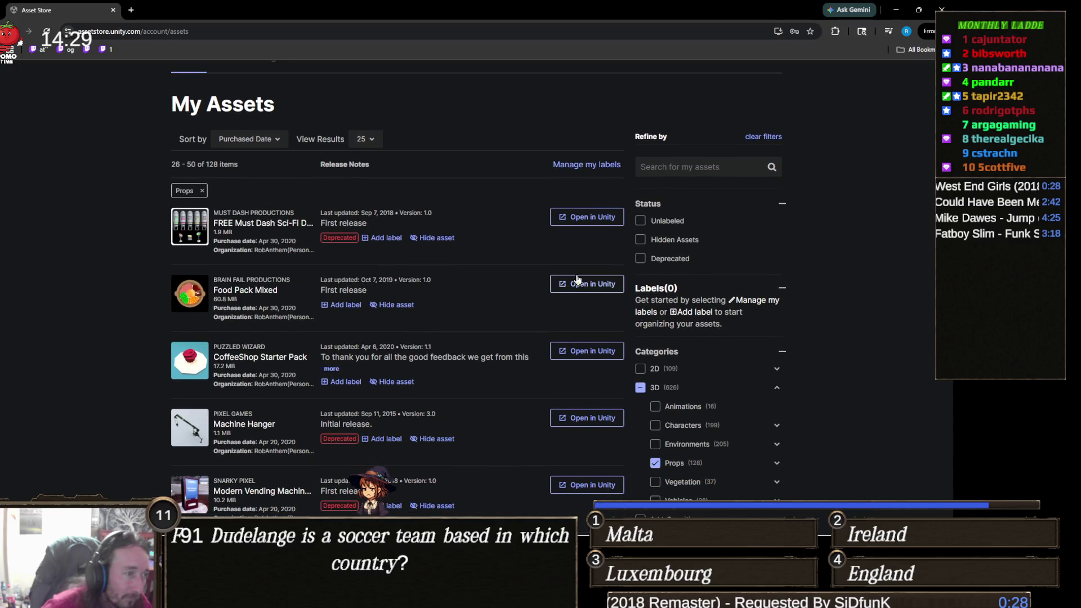
scroll(577, 279, "down", 1)
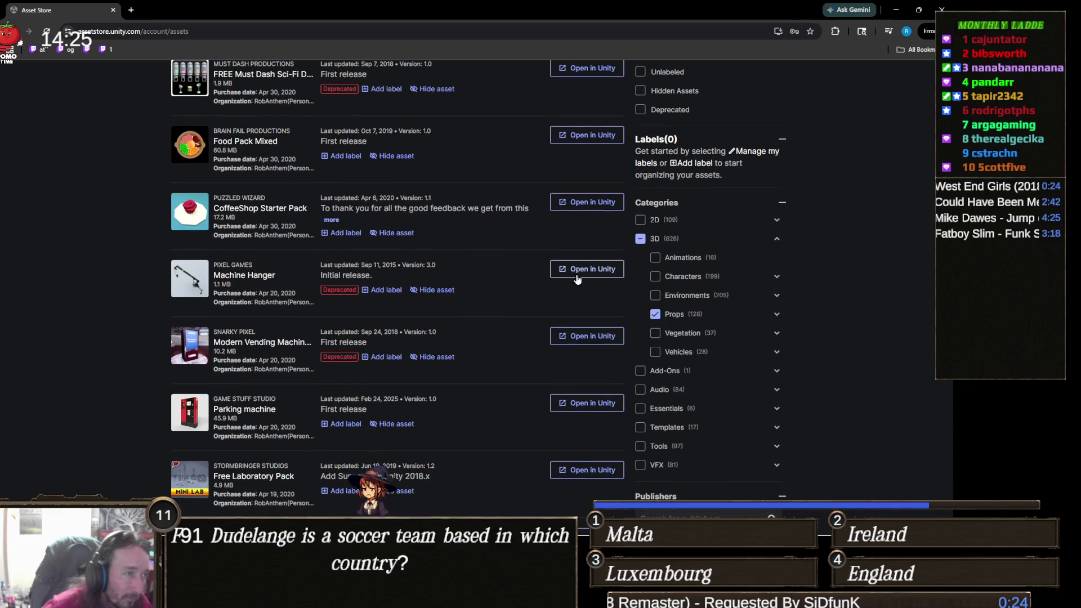
scroll(577, 279, "down", 2)
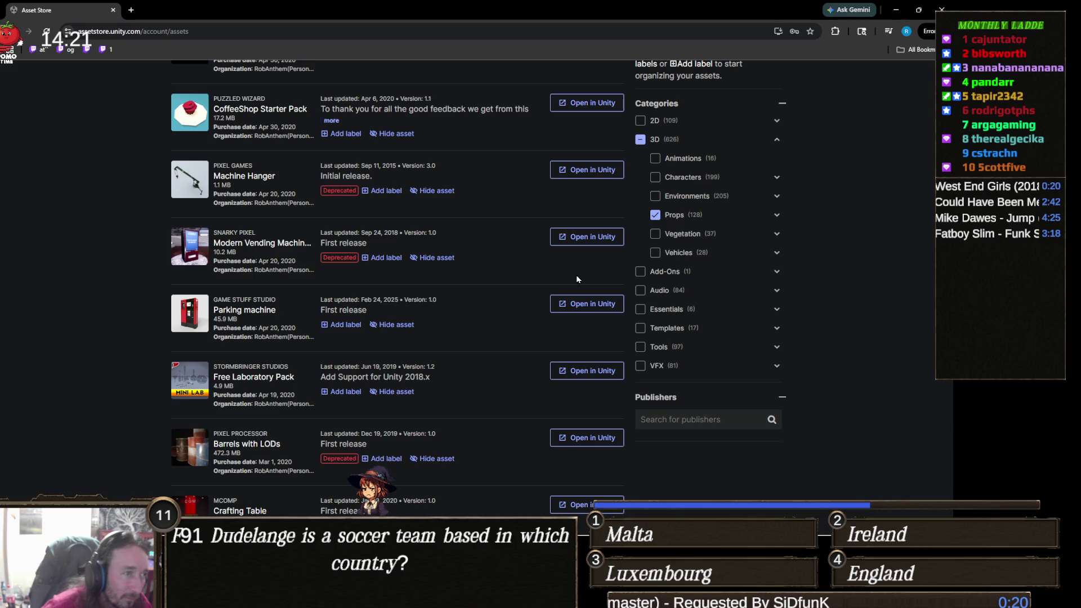
scroll(576, 279, "down", 2)
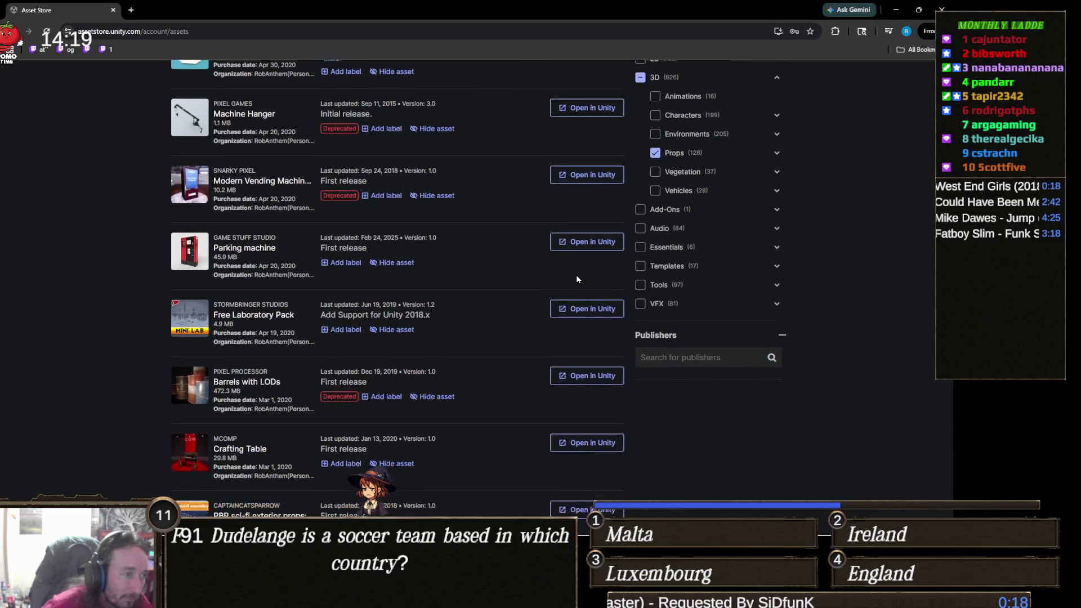
scroll(577, 277, "down", 2)
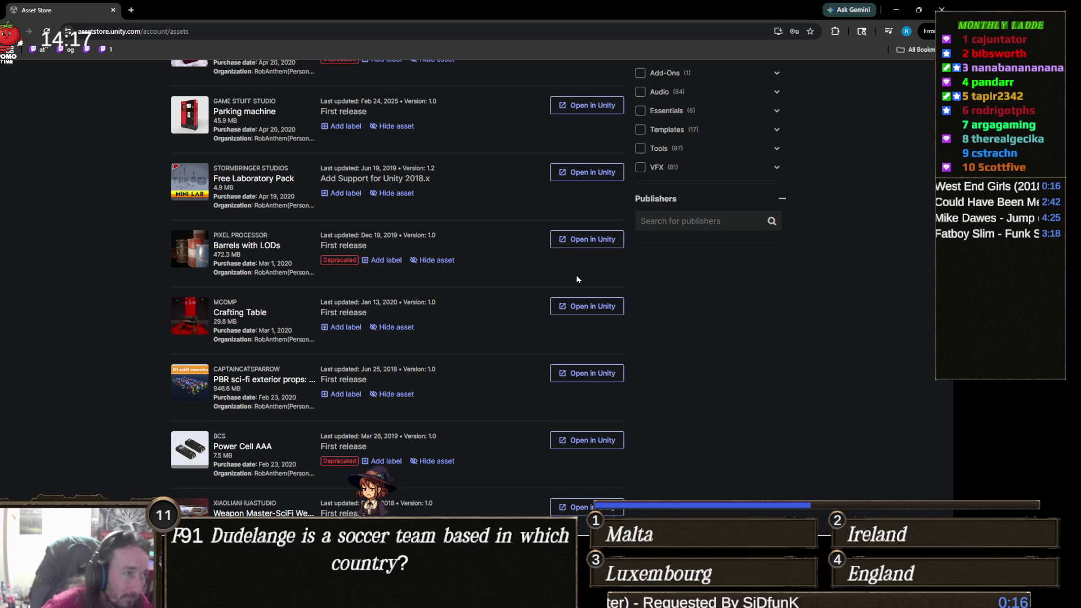
scroll(577, 277, "up", 1)
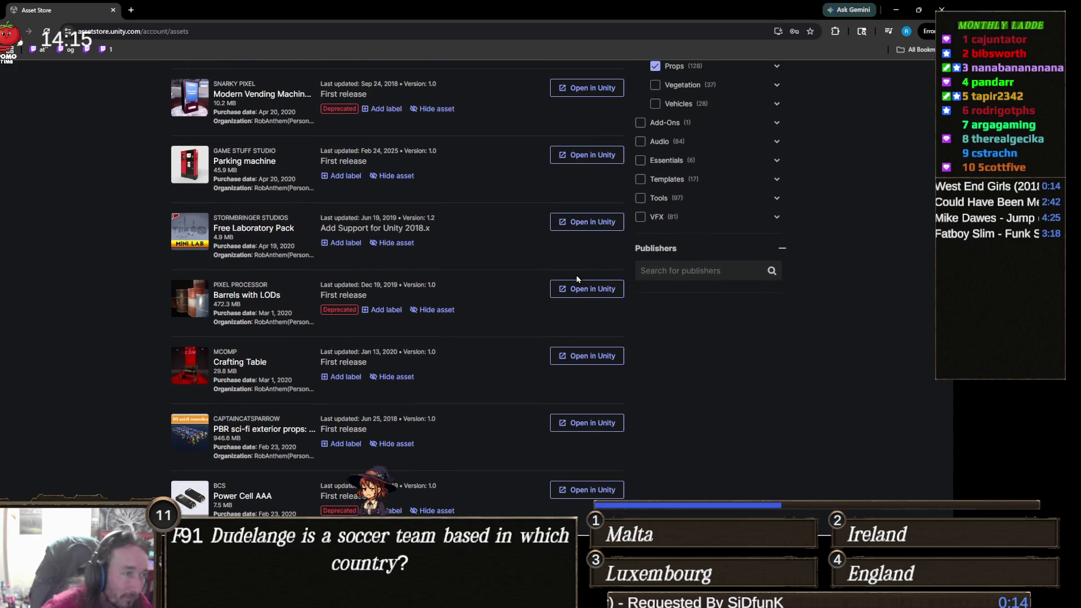
scroll(577, 278, "up", 2)
scroll(577, 279, "down", 3)
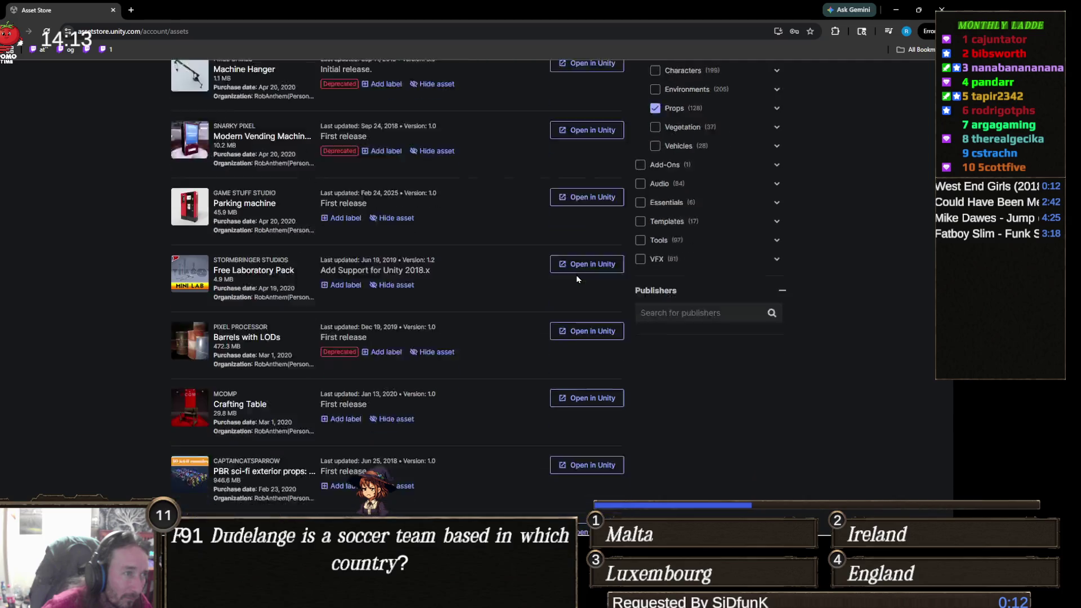
scroll(576, 279, "down", 3)
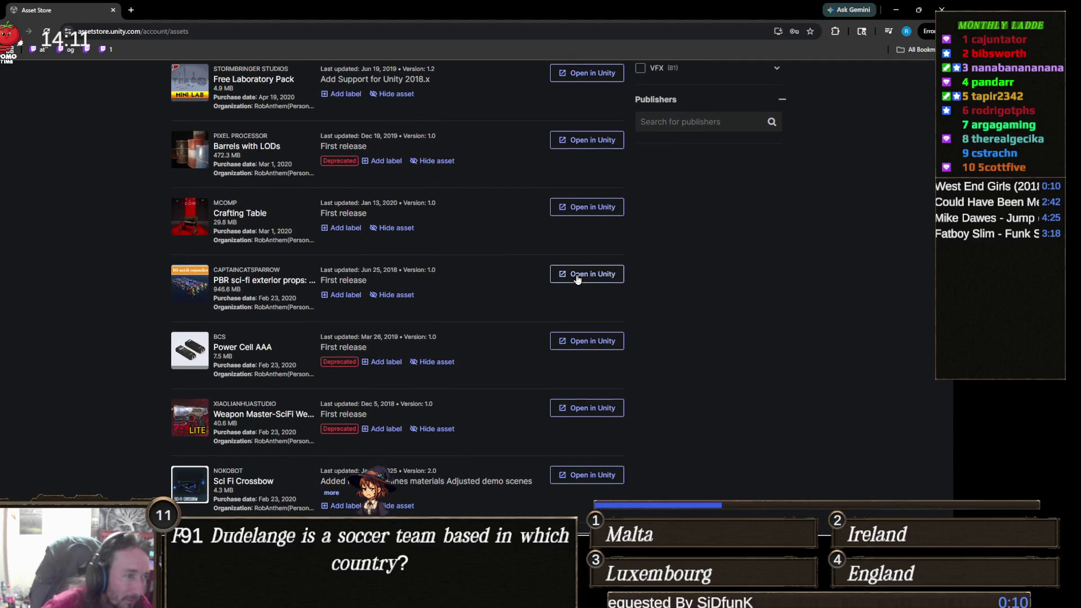
scroll(576, 279, "down", 1)
scroll(576, 279, "down", 2)
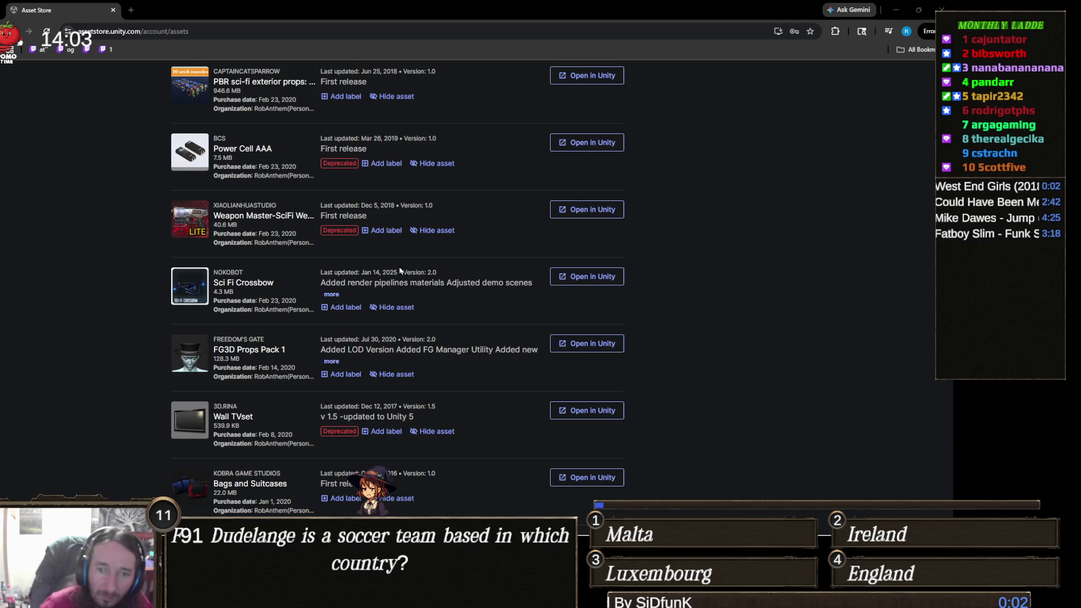
scroll(445, 268, "down", 2)
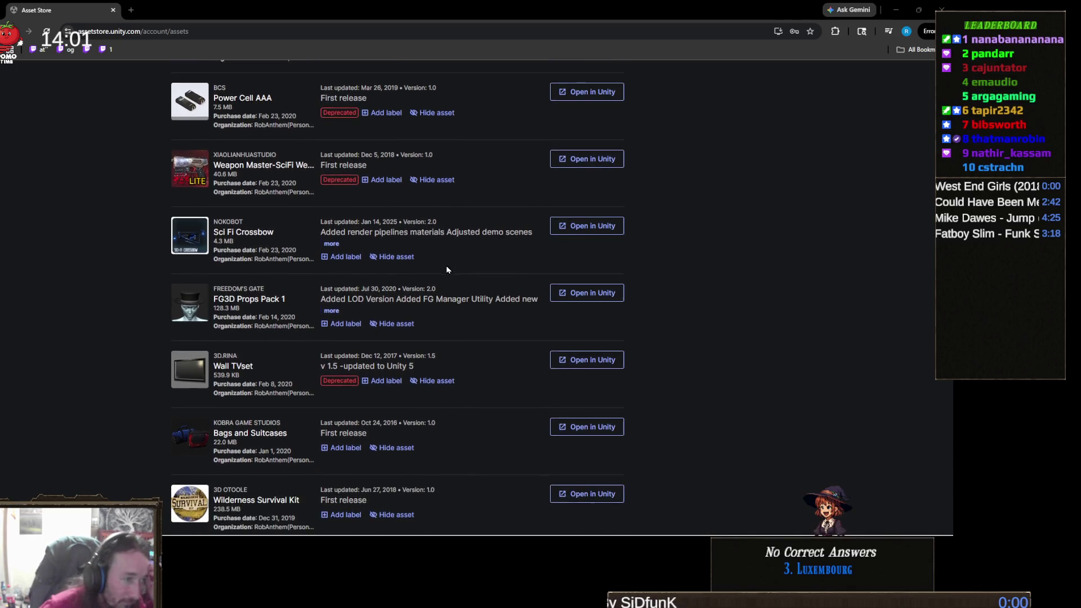
scroll(447, 267, "down", 1)
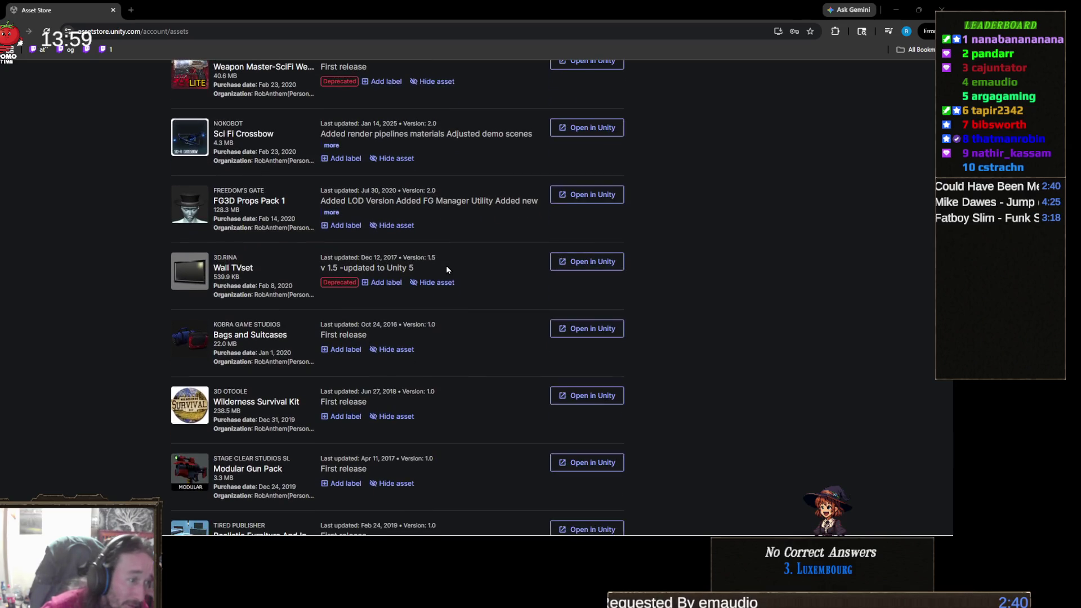
scroll(446, 268, "down", 5)
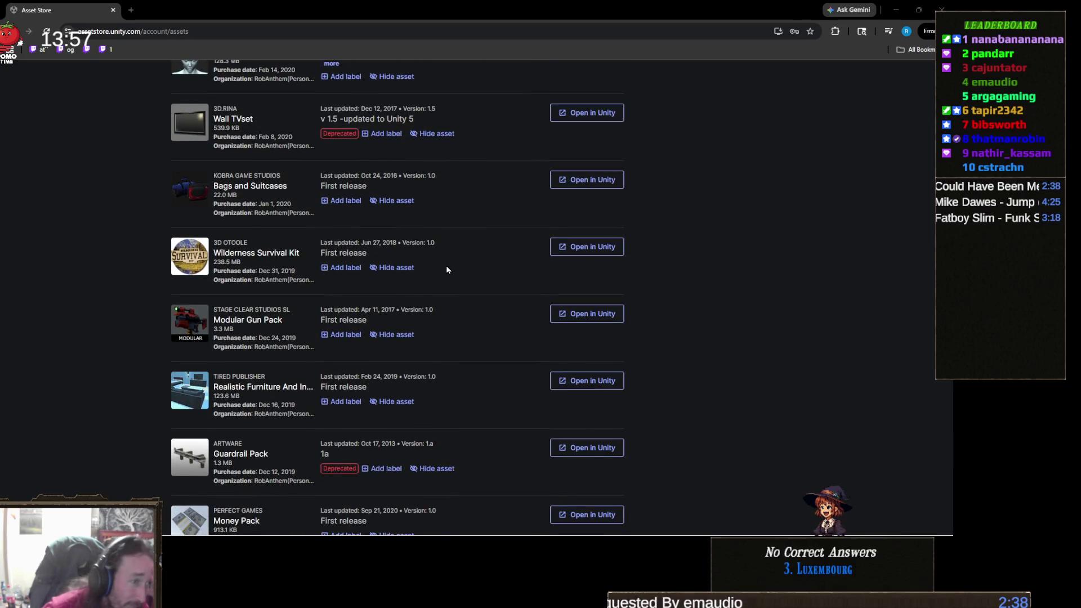
scroll(447, 270, "down", 1)
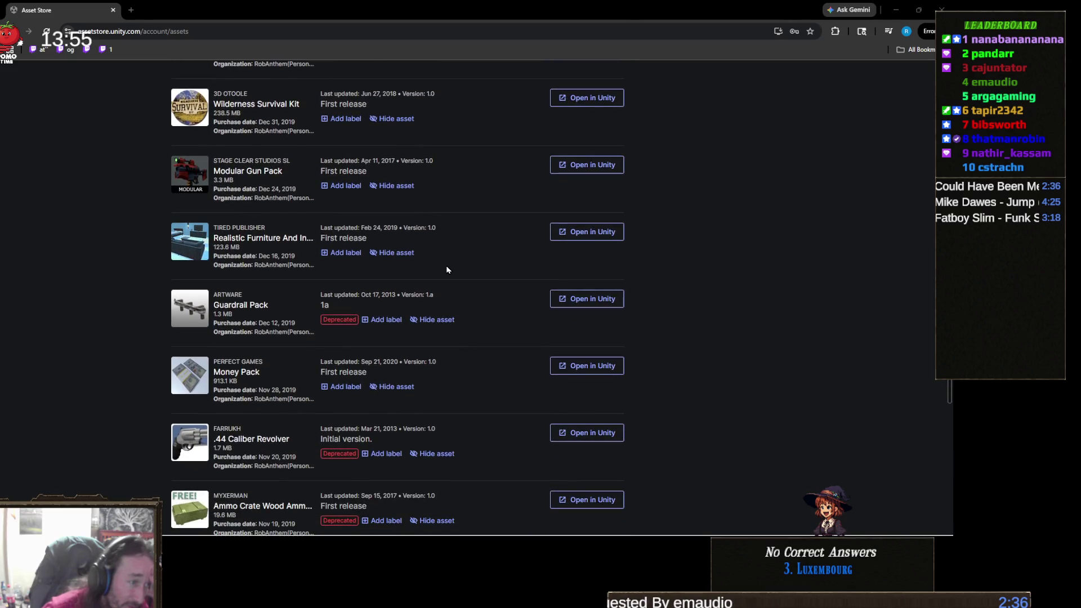
scroll(447, 269, "down", 1)
scroll(447, 269, "down", 2)
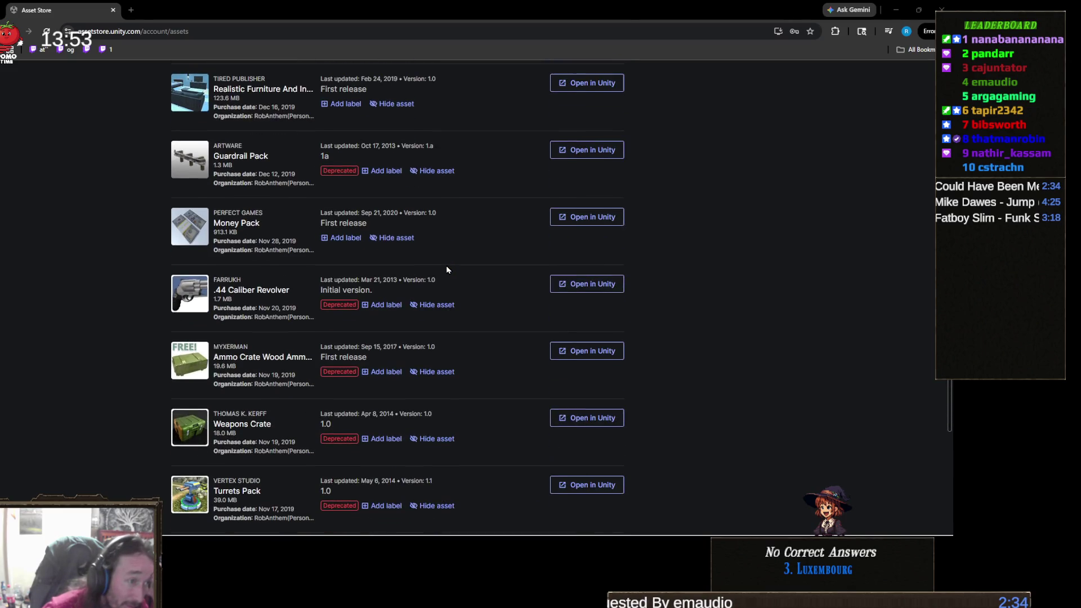
scroll(446, 270, "down", 2)
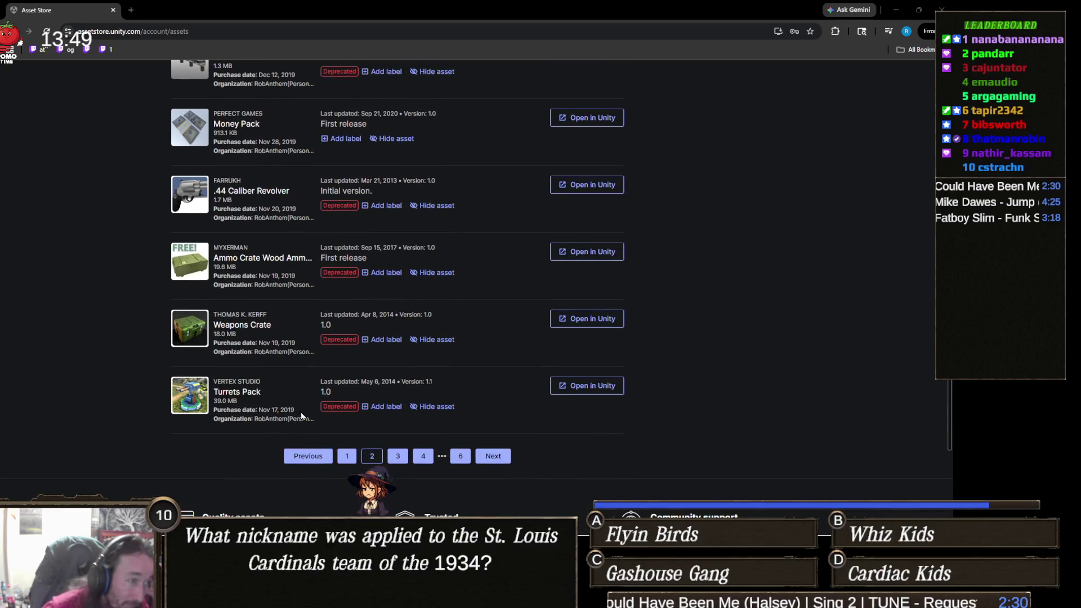
scroll(324, 417, "down", 1)
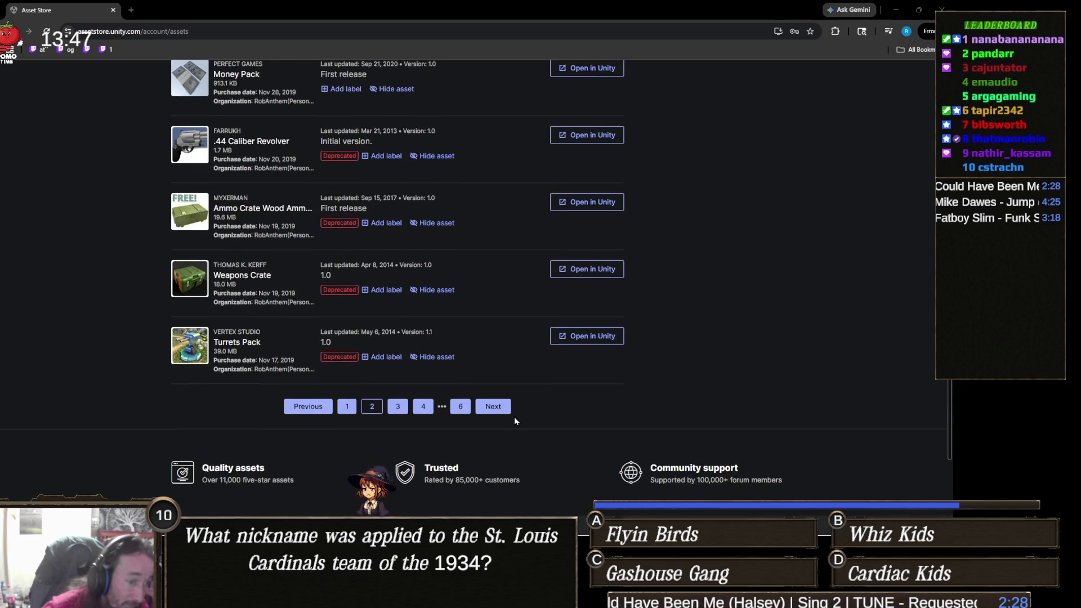
left_click(492, 406)
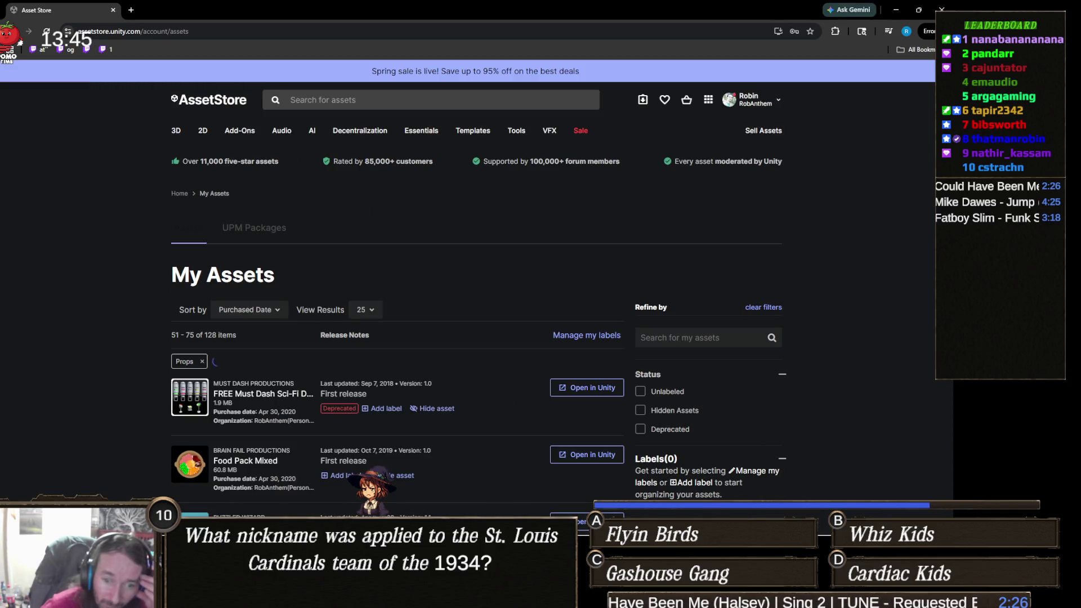
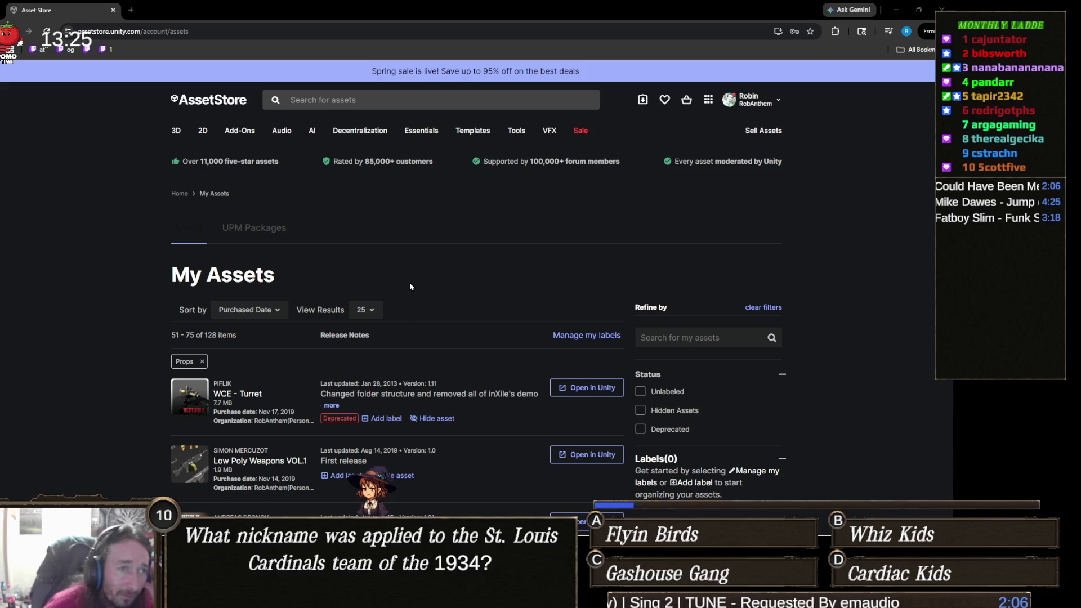
Scroll through the owned Props assets and advance to page 4, items 76–100
scroll(410, 284, "down", 4)
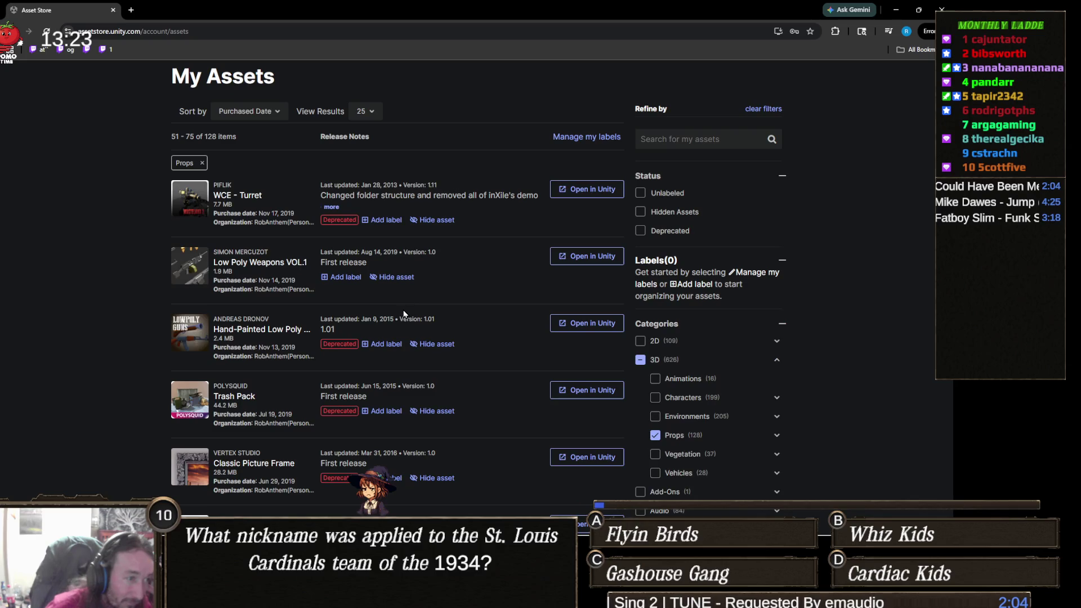
scroll(404, 314, "down", 2)
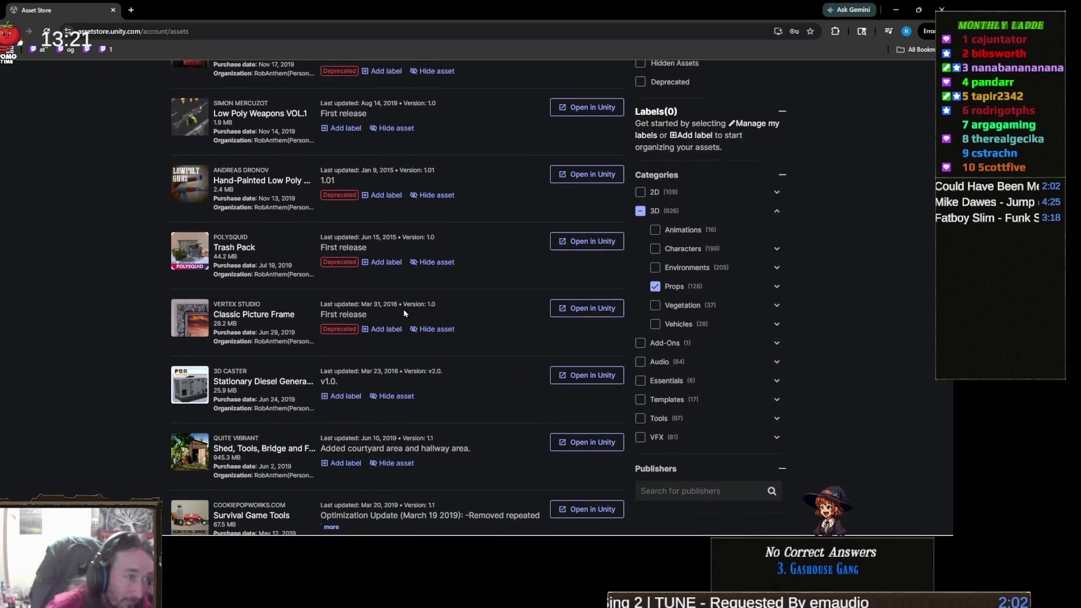
scroll(404, 314, "down", 1)
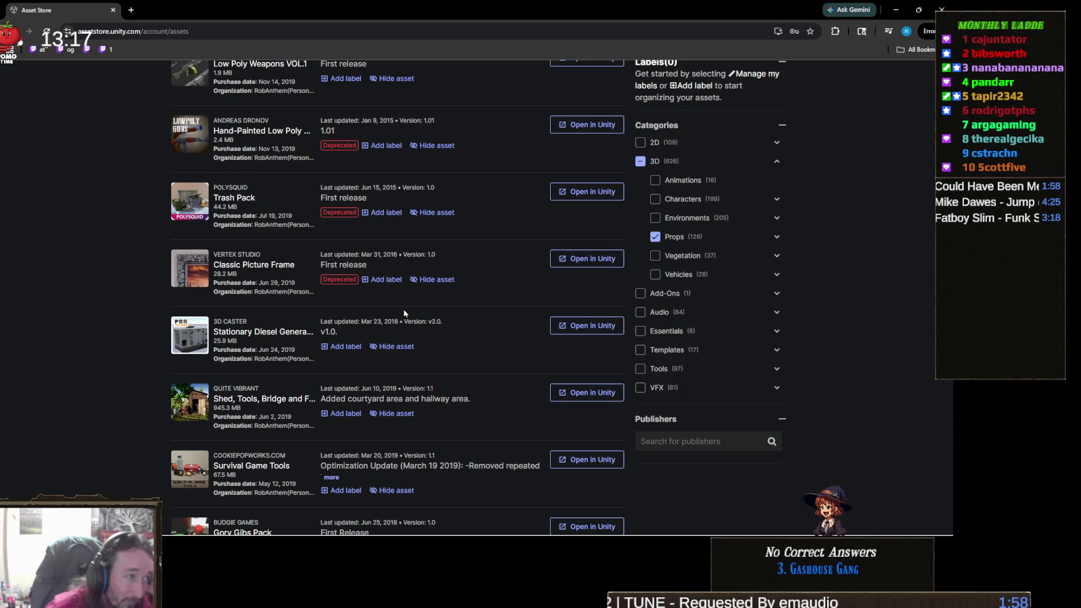
scroll(404, 314, "up", 2)
scroll(404, 313, "down", 4)
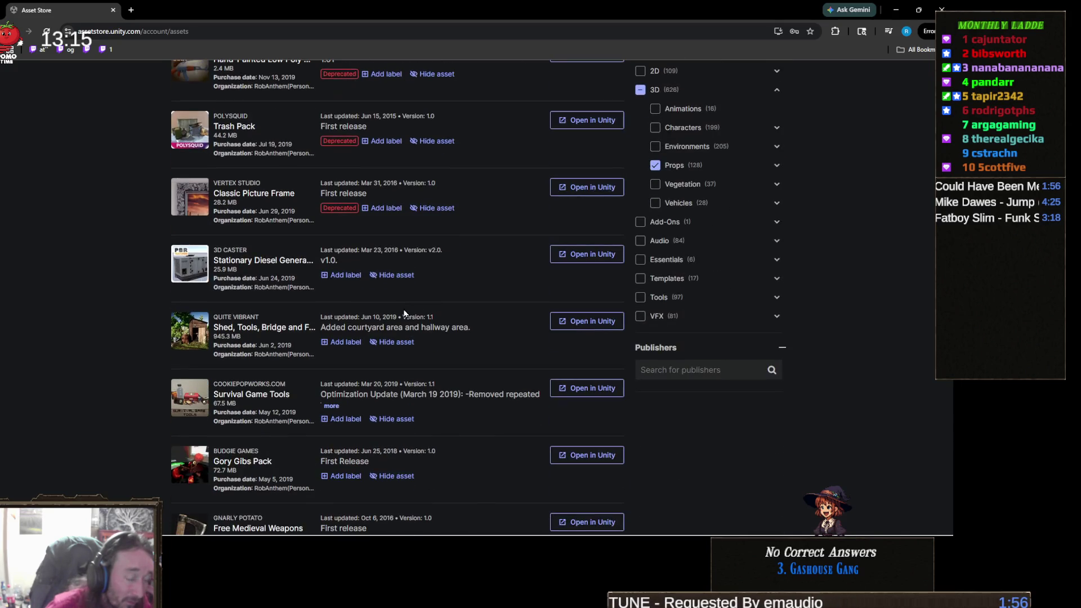
scroll(404, 313, "down", 4)
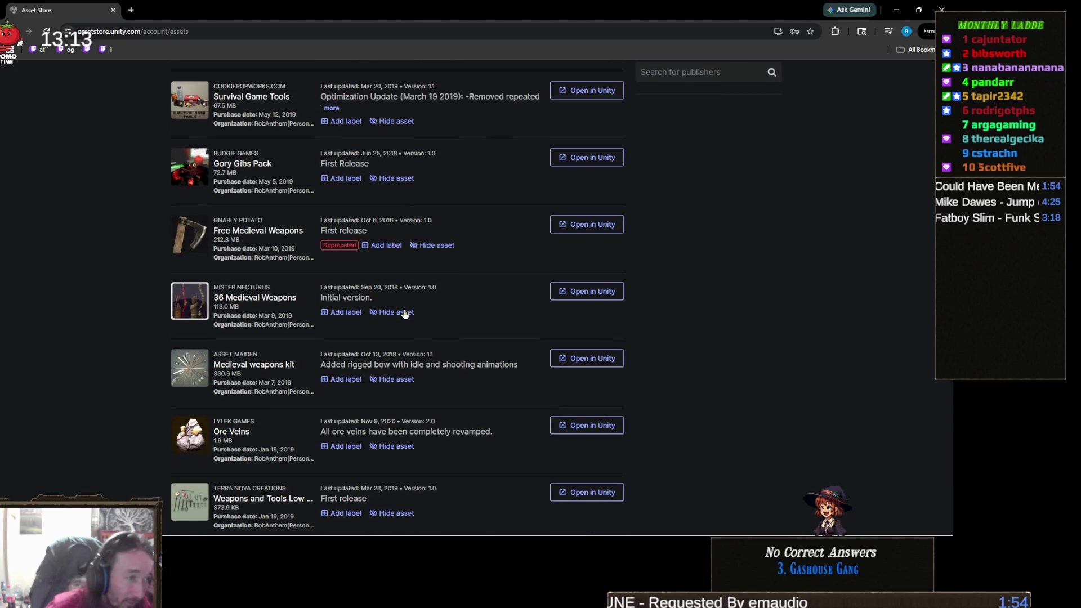
scroll(405, 314, "down", 2)
scroll(404, 314, "down", 3)
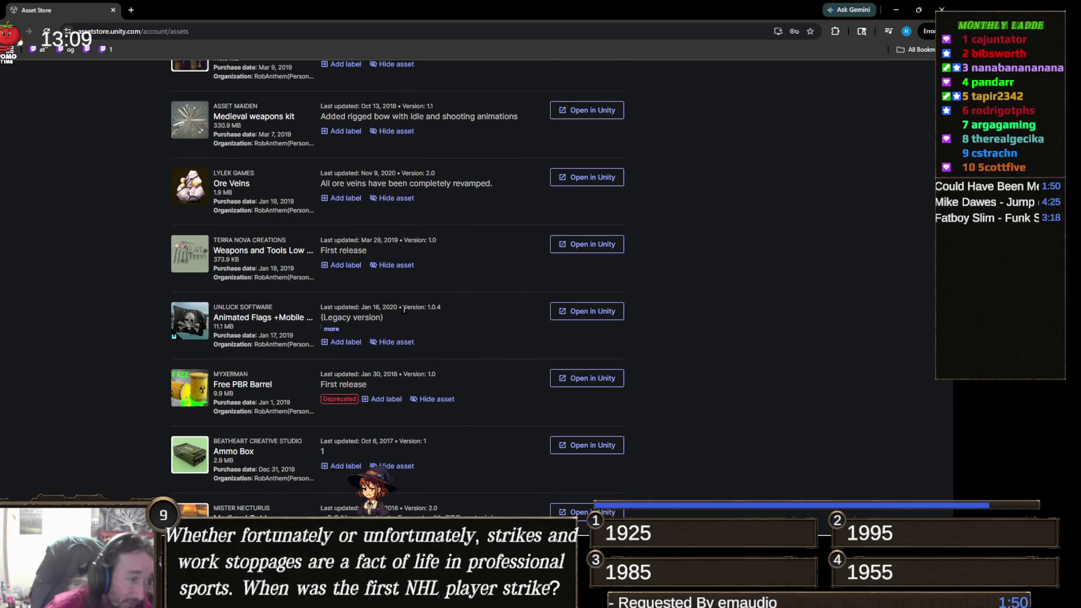
scroll(404, 309, "down", 2)
scroll(404, 311, "down", 2)
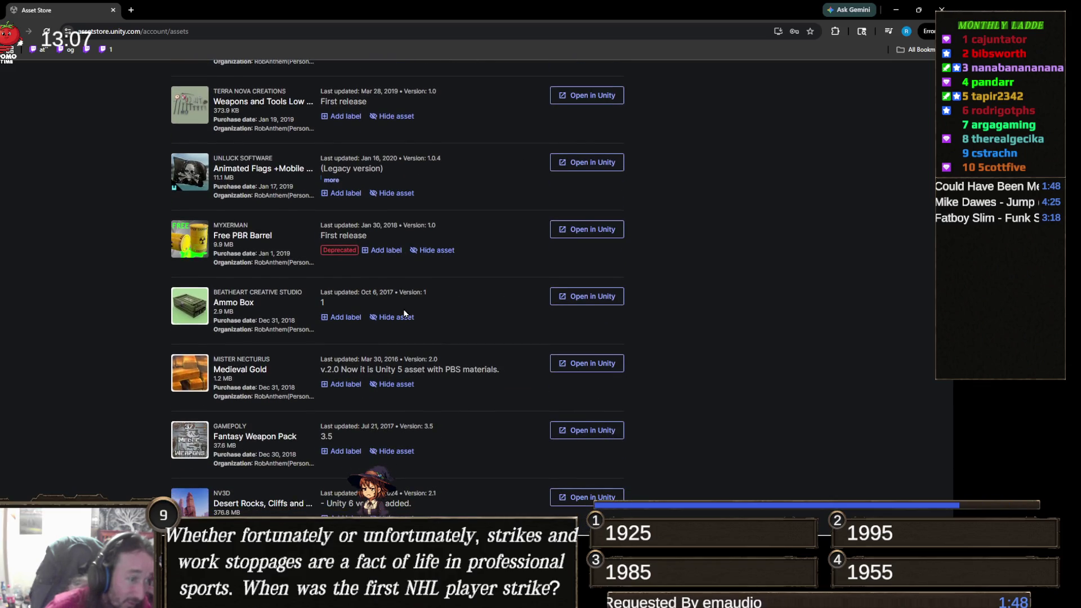
scroll(404, 314, "down", 1)
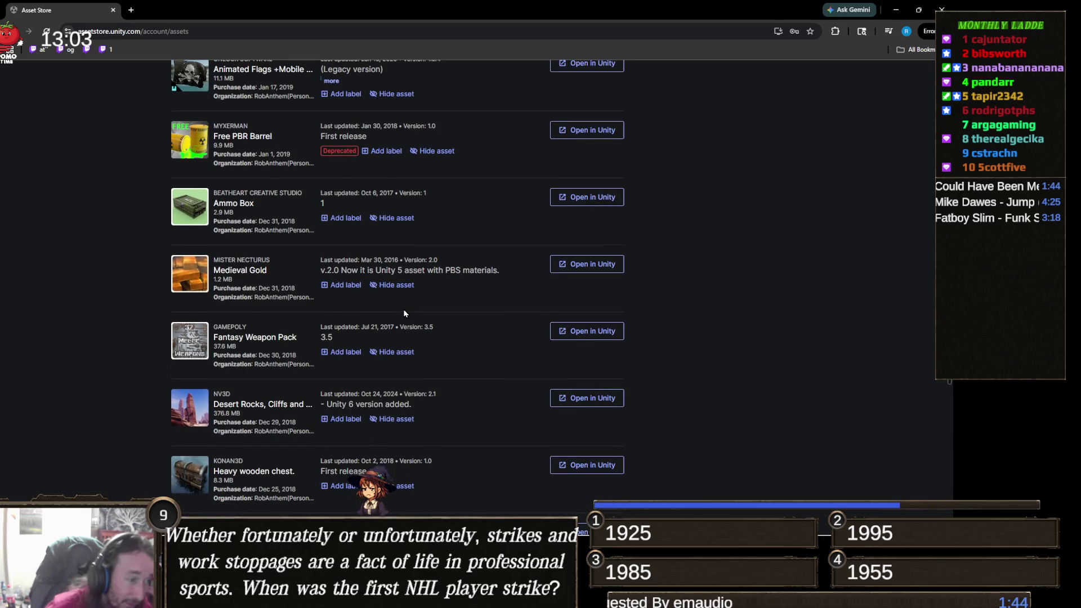
scroll(404, 313, "down", 1)
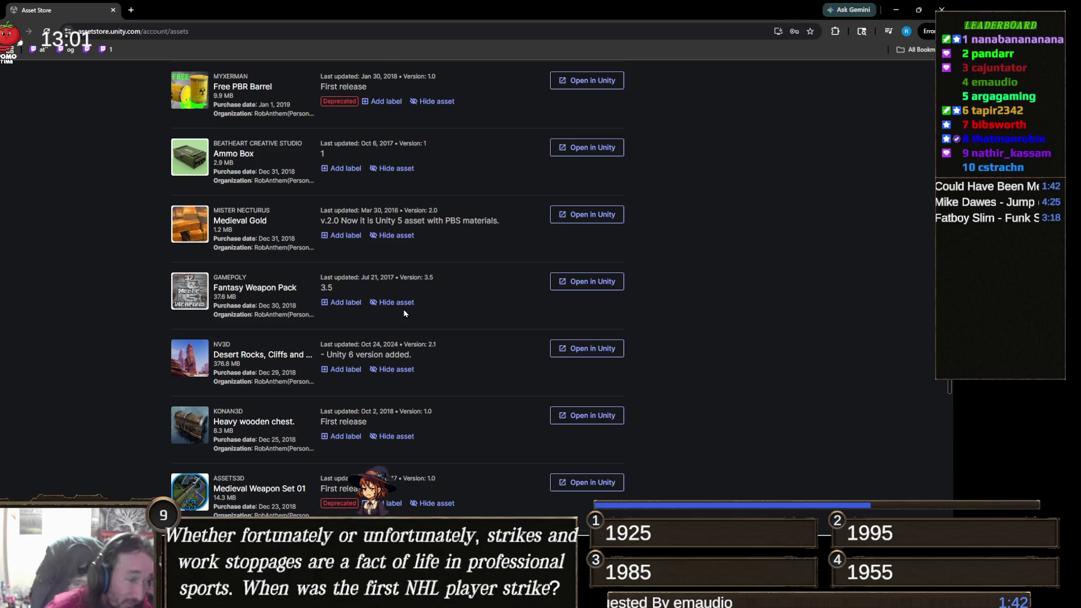
scroll(404, 313, "down", 4)
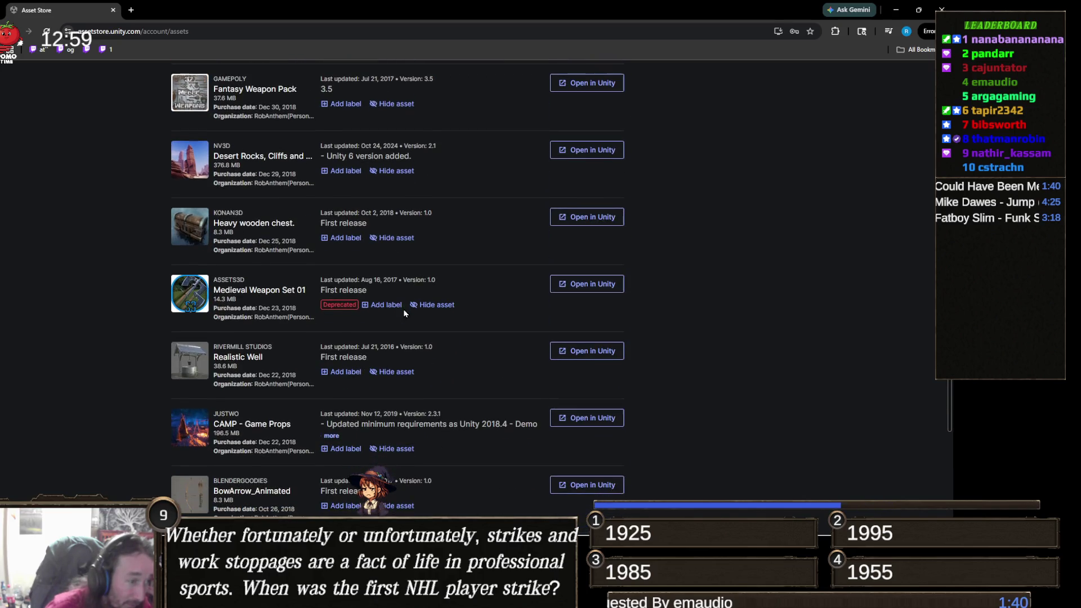
scroll(404, 314, "down", 3)
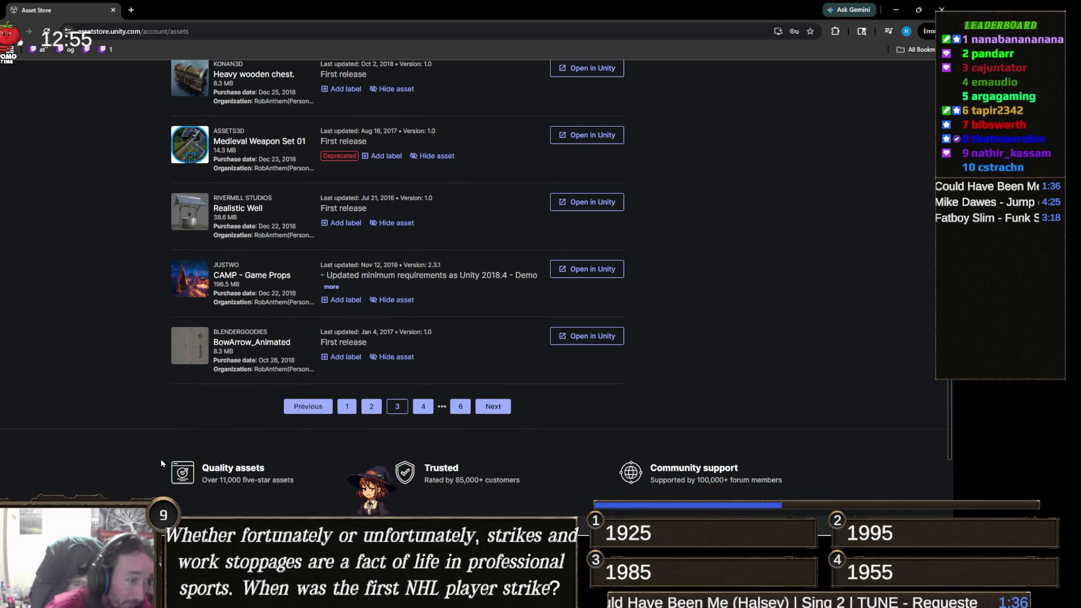
left_click(492, 407)
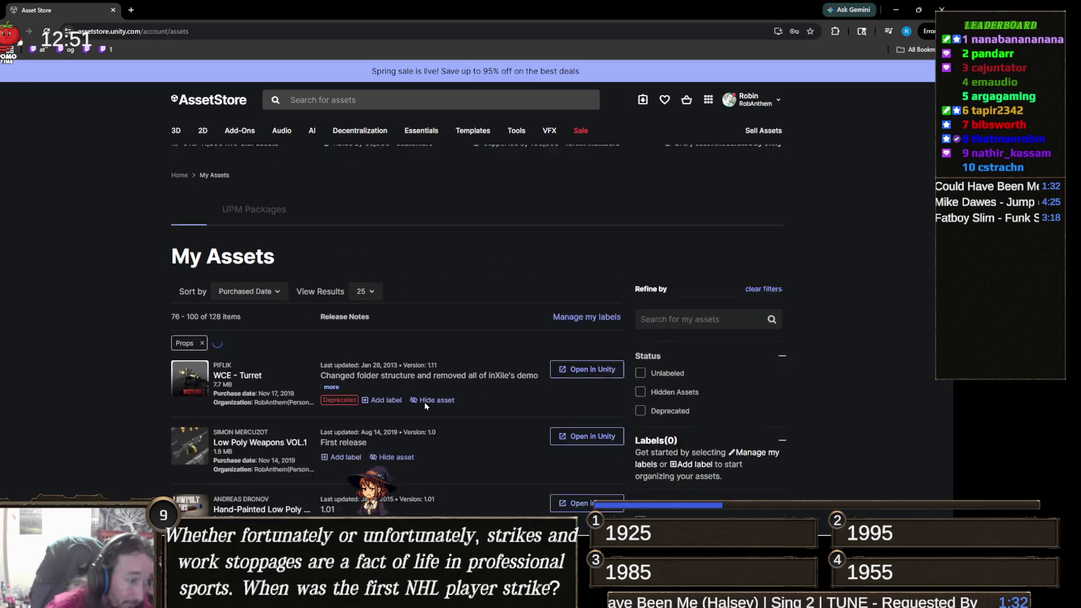
Scroll through items 76–100 and advance to page 5, items 101–125 of 128
scroll(426, 405, "down", 2)
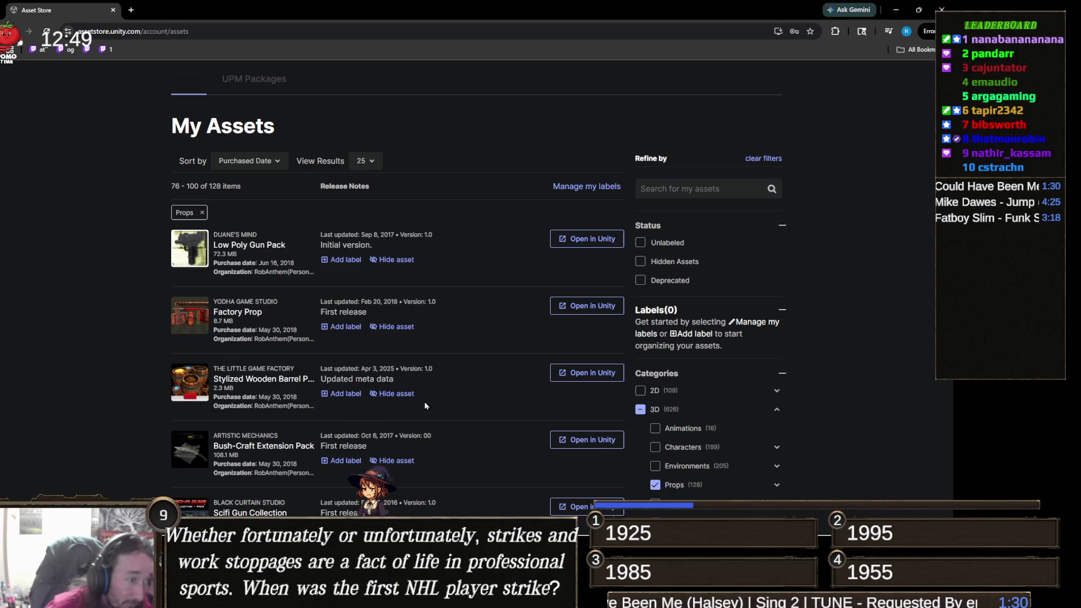
scroll(425, 404, "down", 2)
scroll(425, 403, "down", 2)
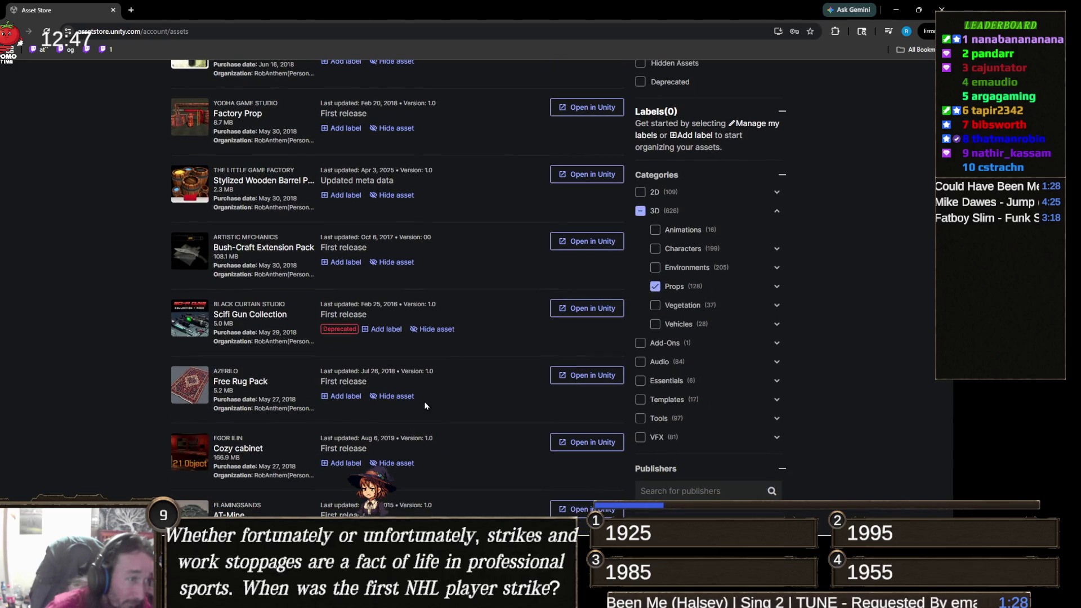
scroll(425, 404, "down", 5)
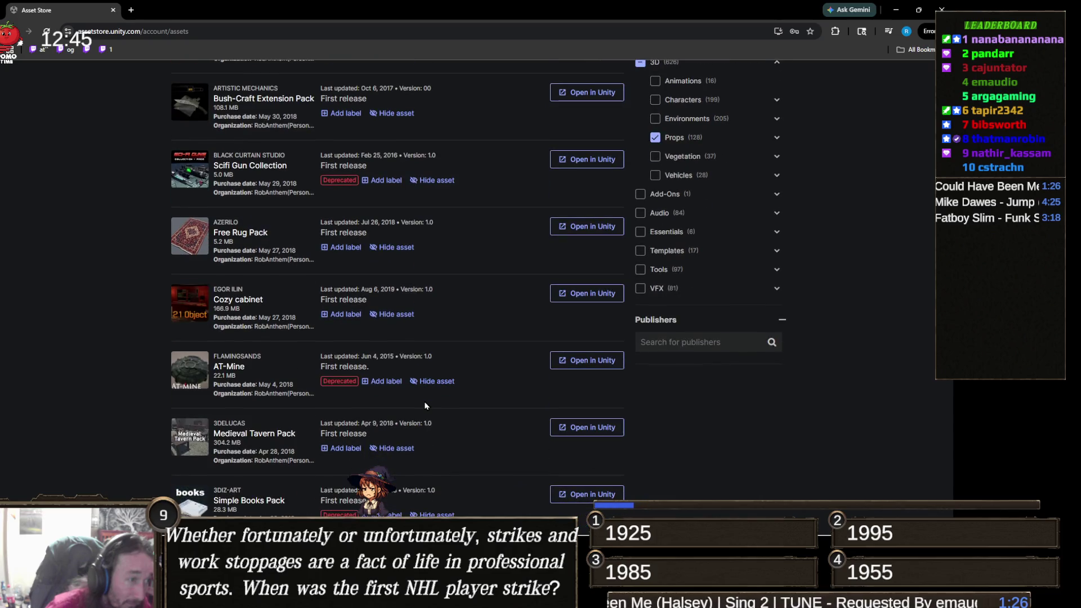
scroll(425, 403, "down", 2)
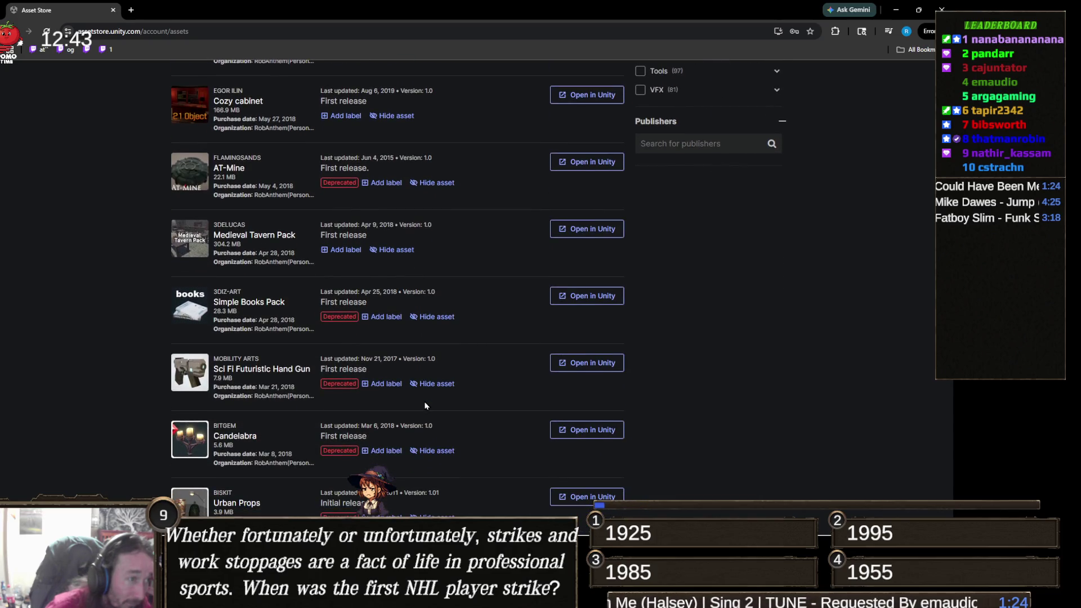
scroll(425, 405, "down", 4)
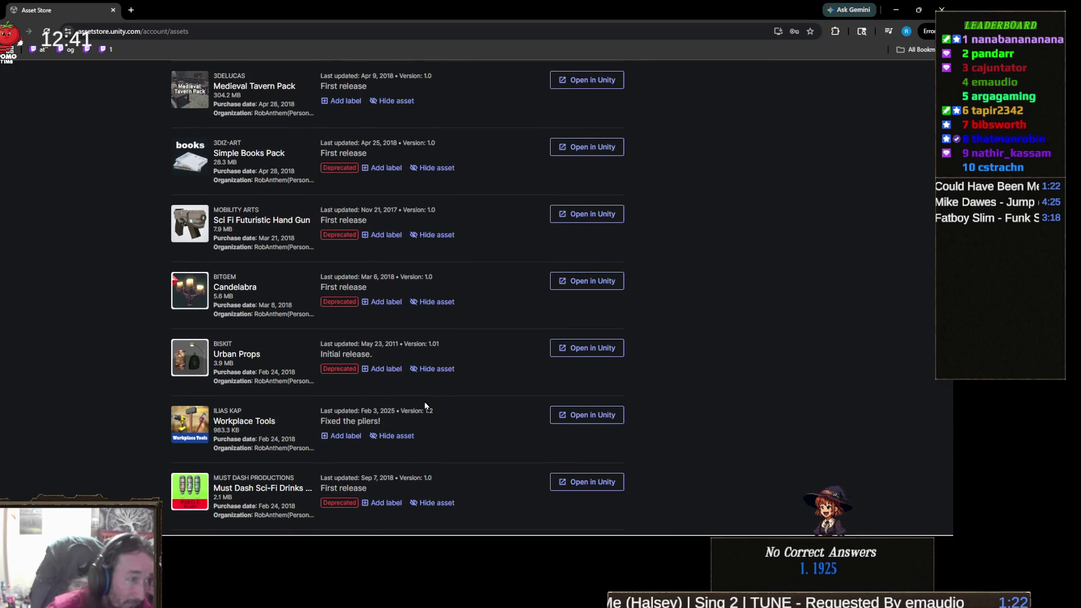
scroll(425, 405, "down", 2)
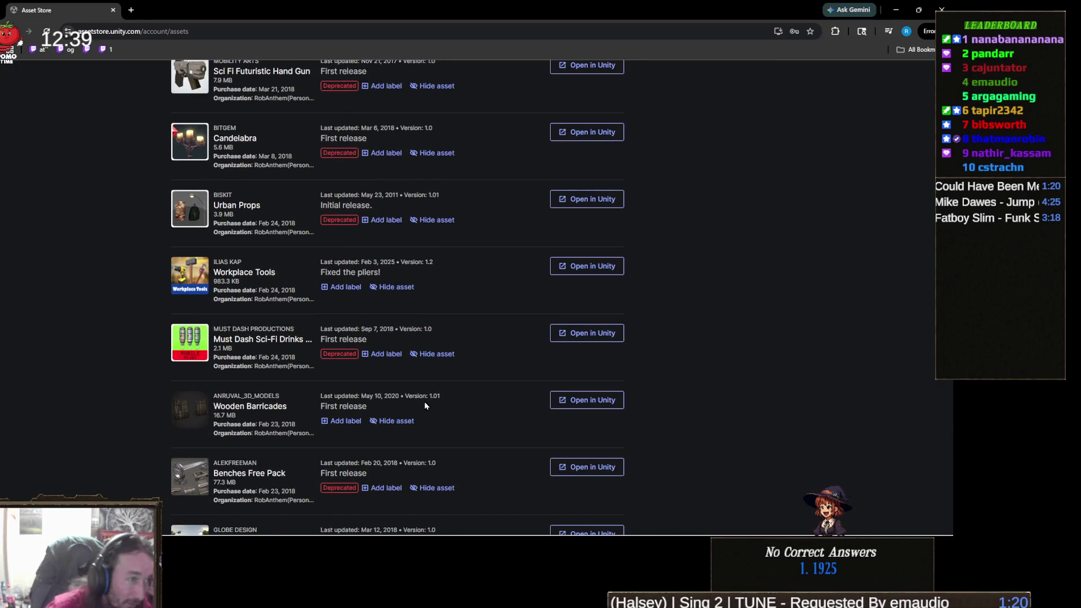
scroll(425, 405, "down", 4)
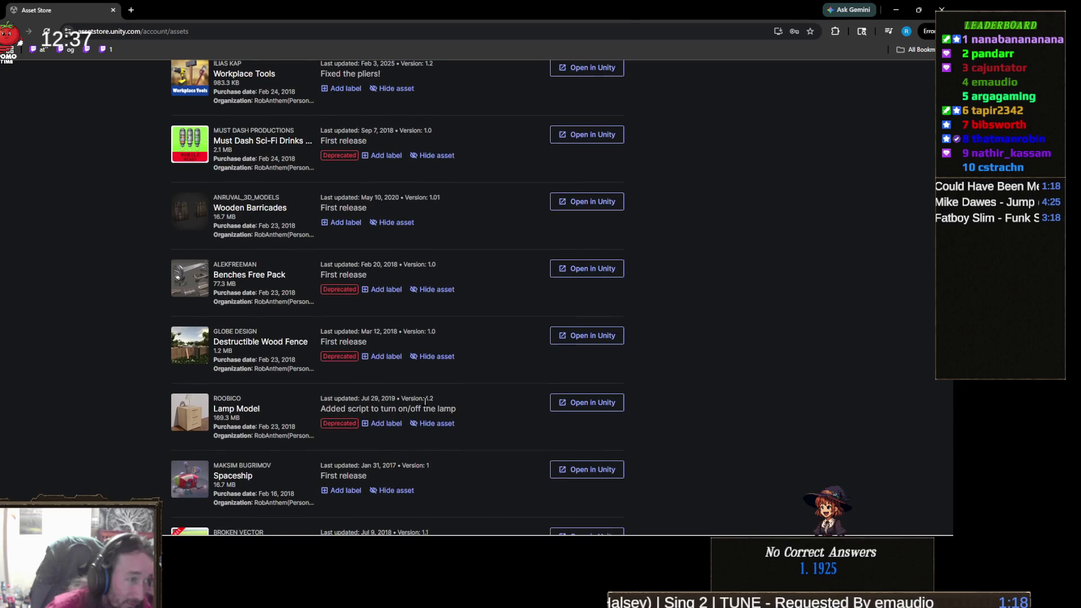
scroll(426, 401, "down", 3)
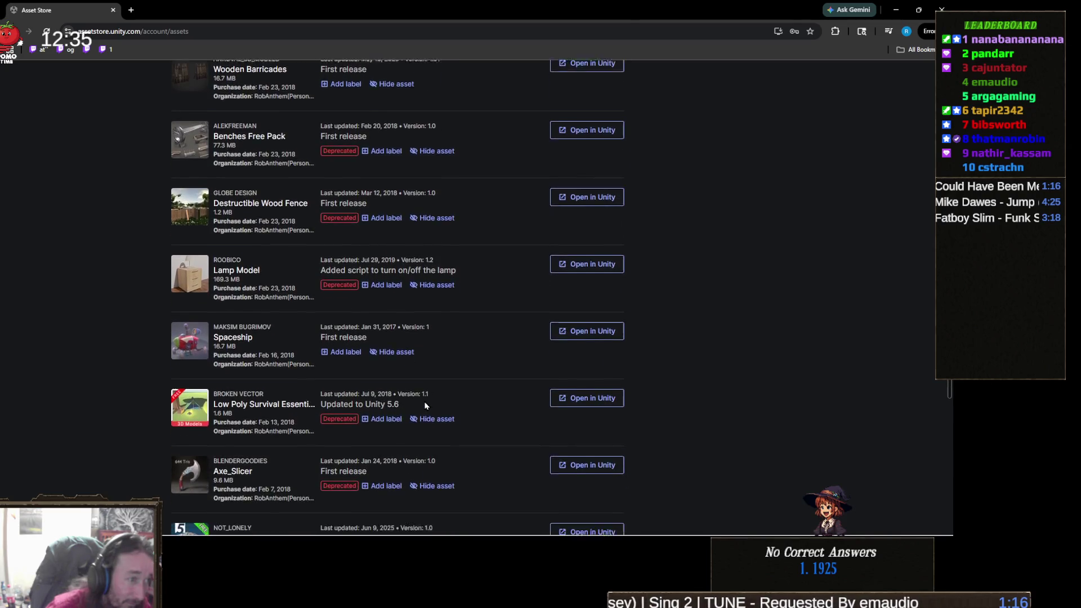
scroll(425, 405, "down", 5)
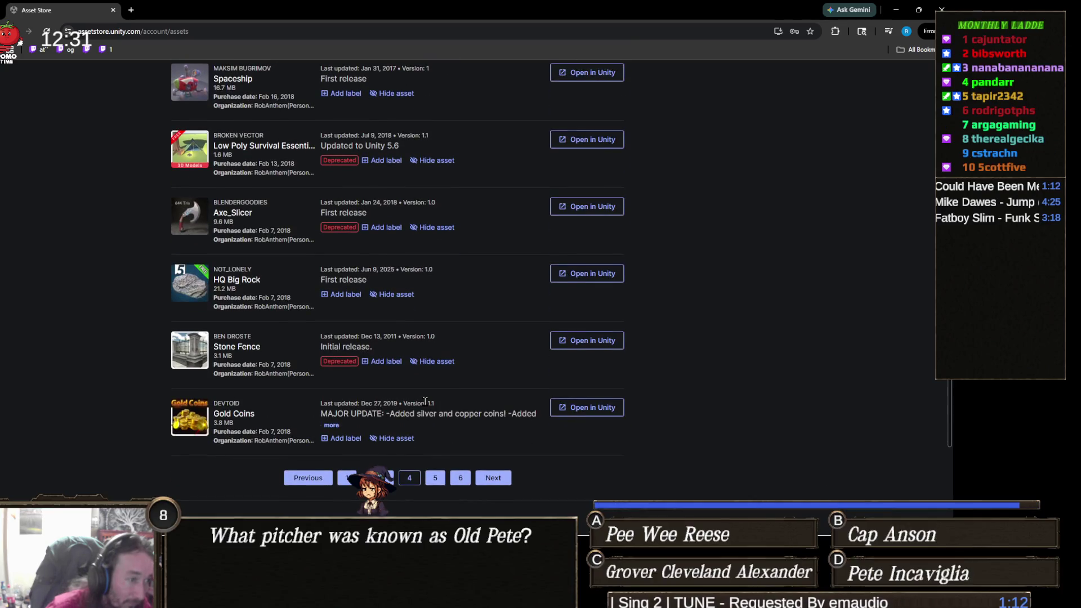
scroll(425, 401, "down", 1)
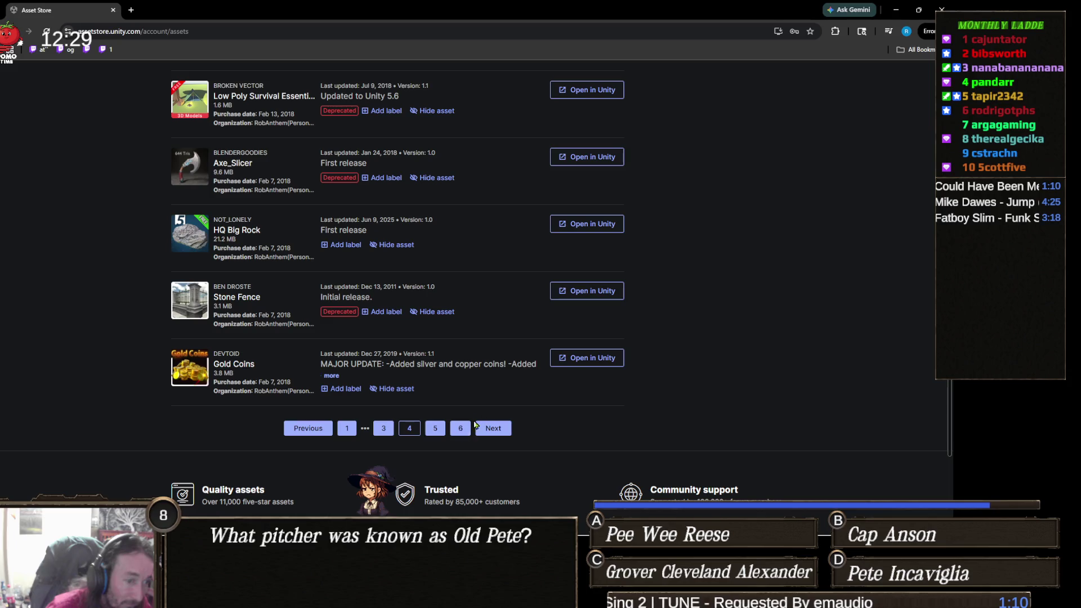
left_click(493, 429)
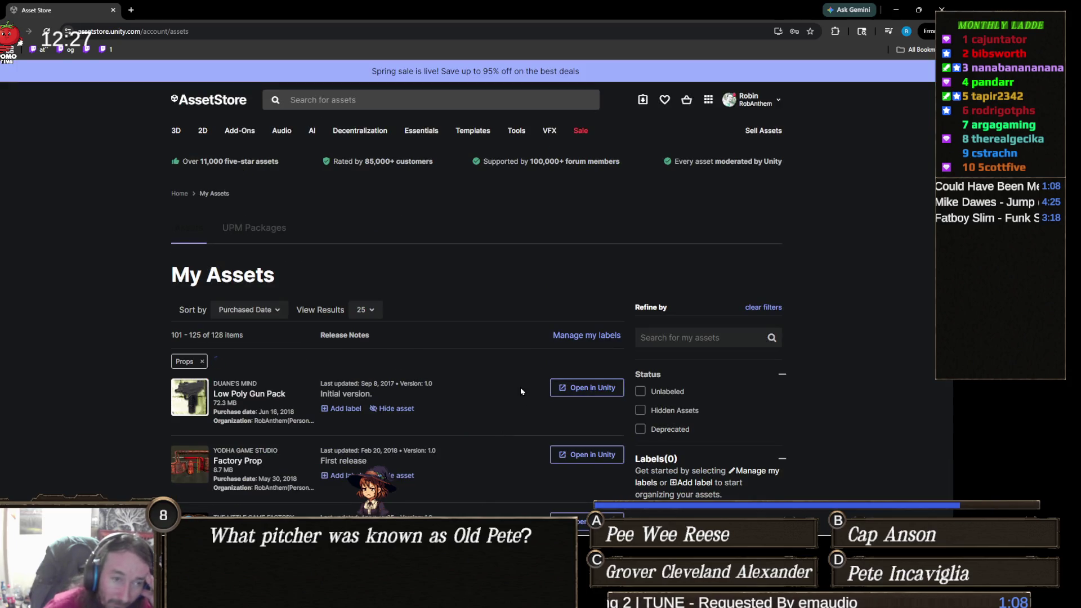
Scroll through items 101–125, move to the last page (126–128), and focus the asset search box
scroll(499, 387, "down", 2)
scroll(499, 387, "down", 2)
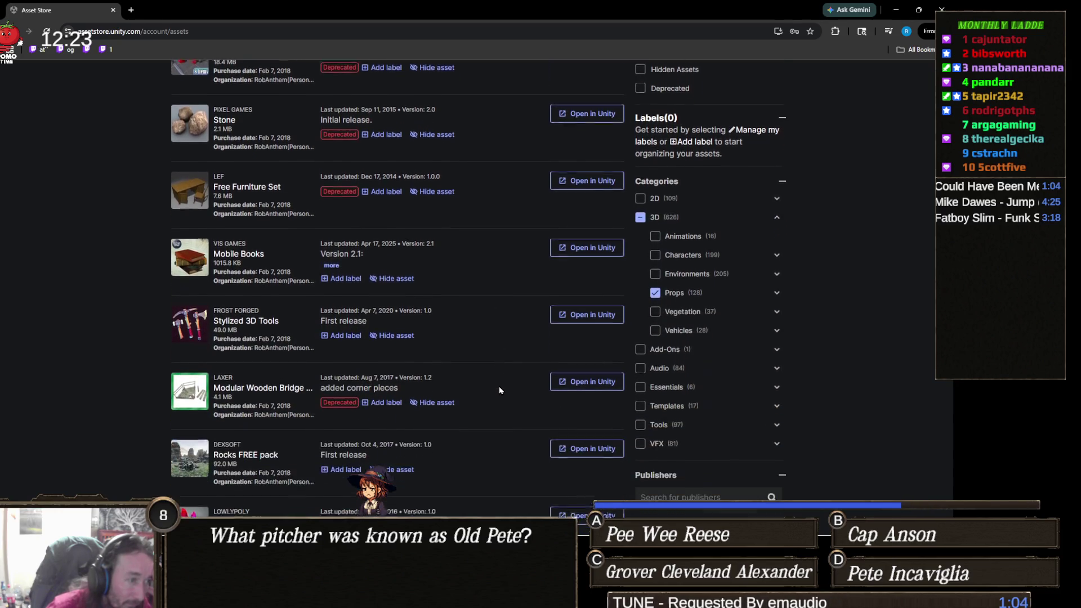
scroll(499, 390, "down", 3)
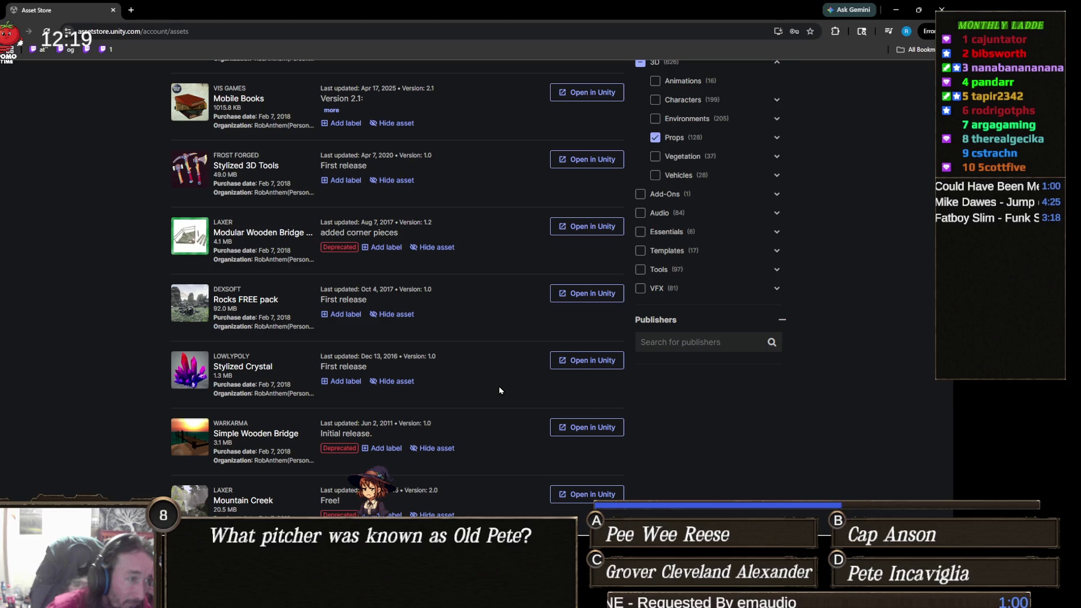
scroll(499, 391, "down", 1)
scroll(499, 390, "down", 2)
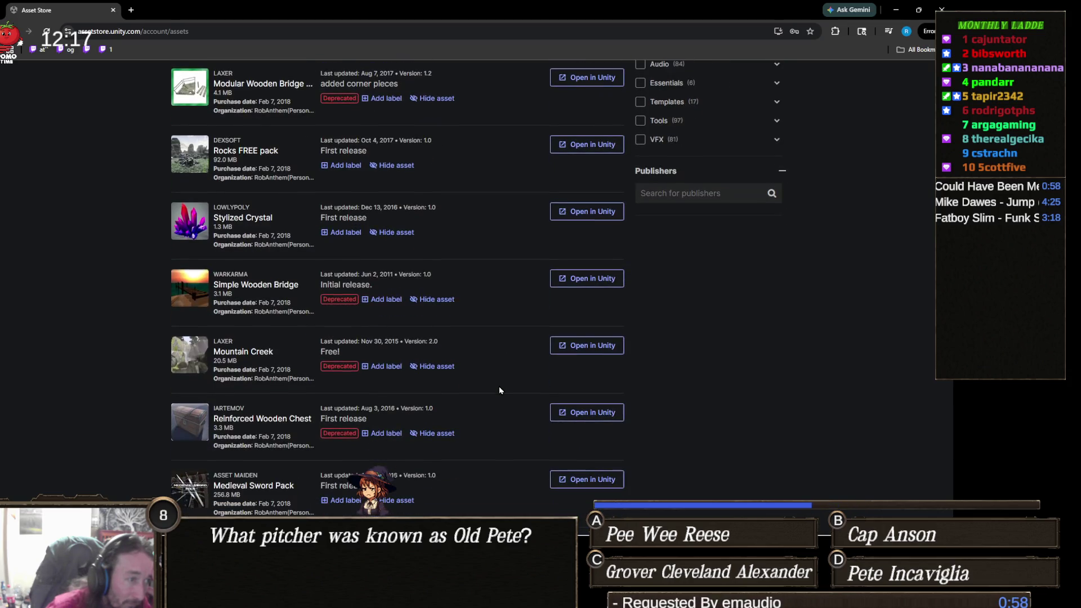
scroll(500, 388, "down", 1)
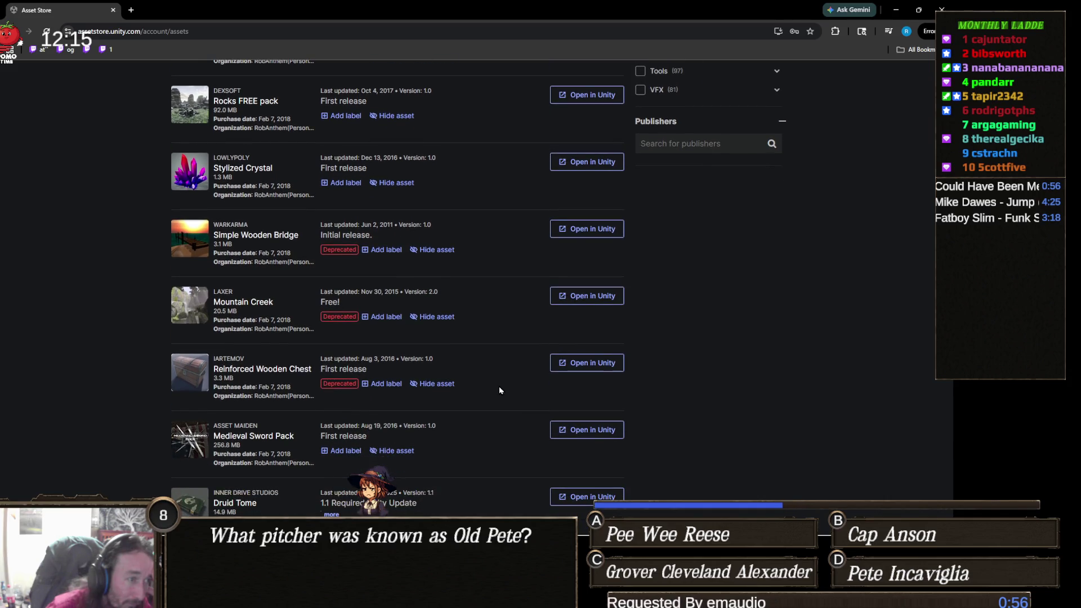
scroll(499, 388, "down", 3)
scroll(500, 391, "down", 3)
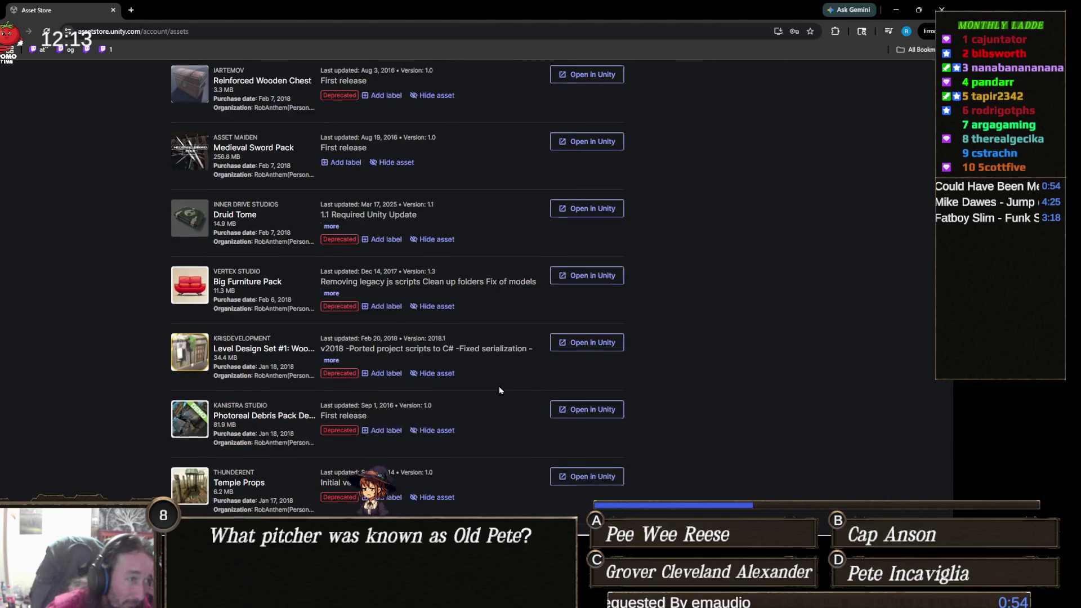
scroll(499, 389, "down", 2)
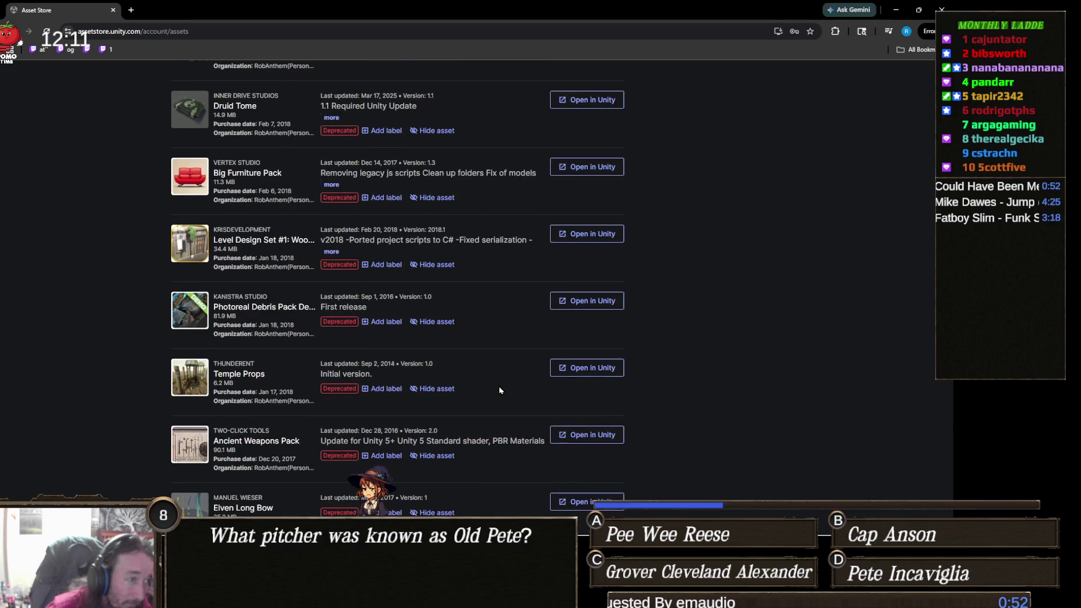
scroll(500, 390, "down", 1)
scroll(499, 390, "down", 2)
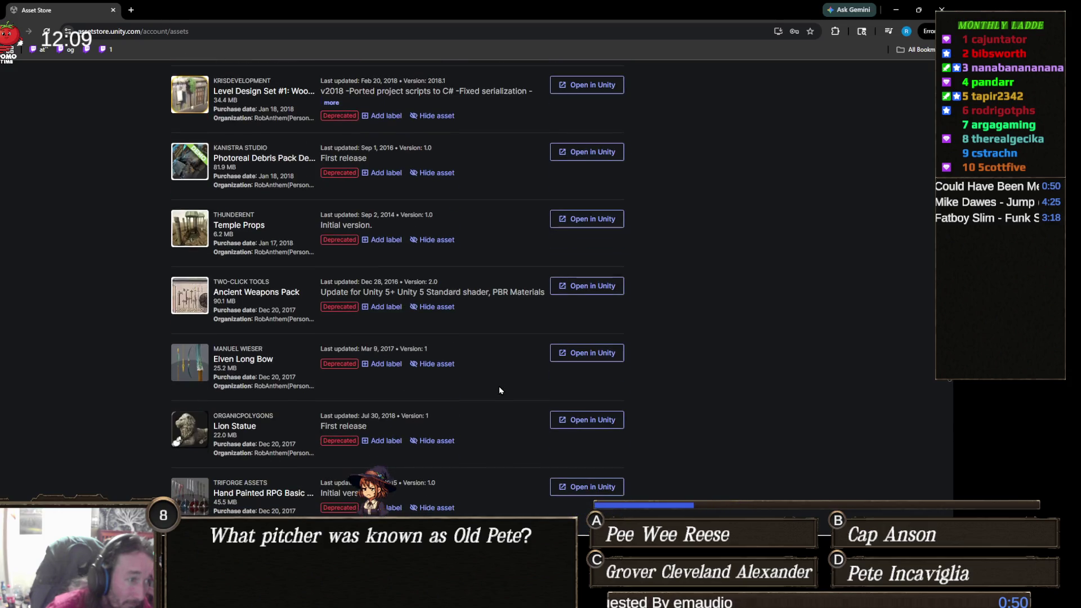
scroll(500, 390, "down", 2)
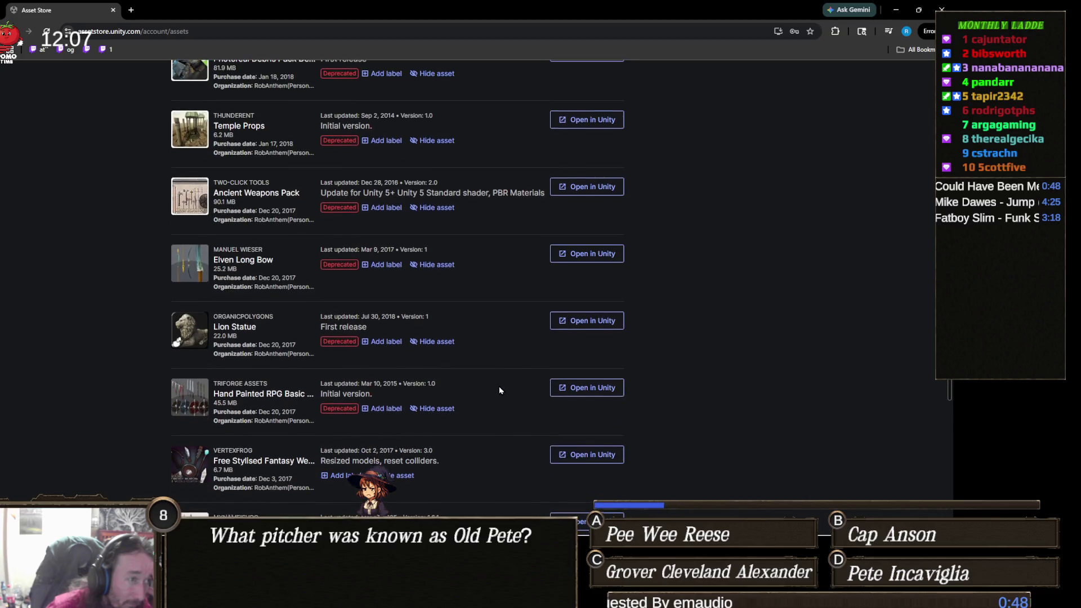
scroll(499, 390, "down", 1)
scroll(499, 389, "down", 1)
scroll(499, 389, "down", 2)
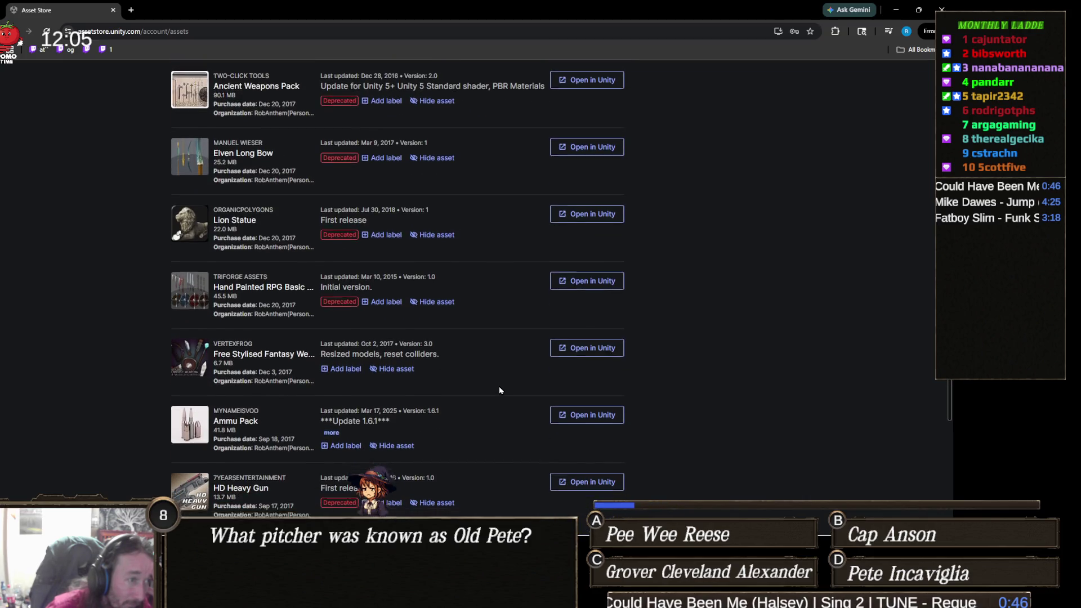
scroll(499, 390, "down", 1)
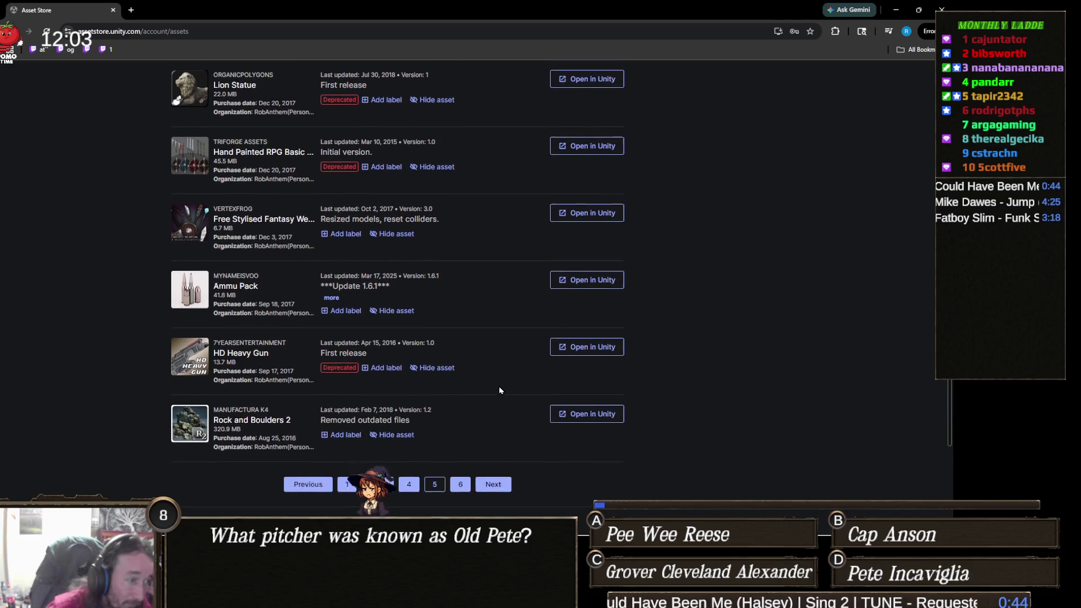
scroll(500, 389, "down", 1)
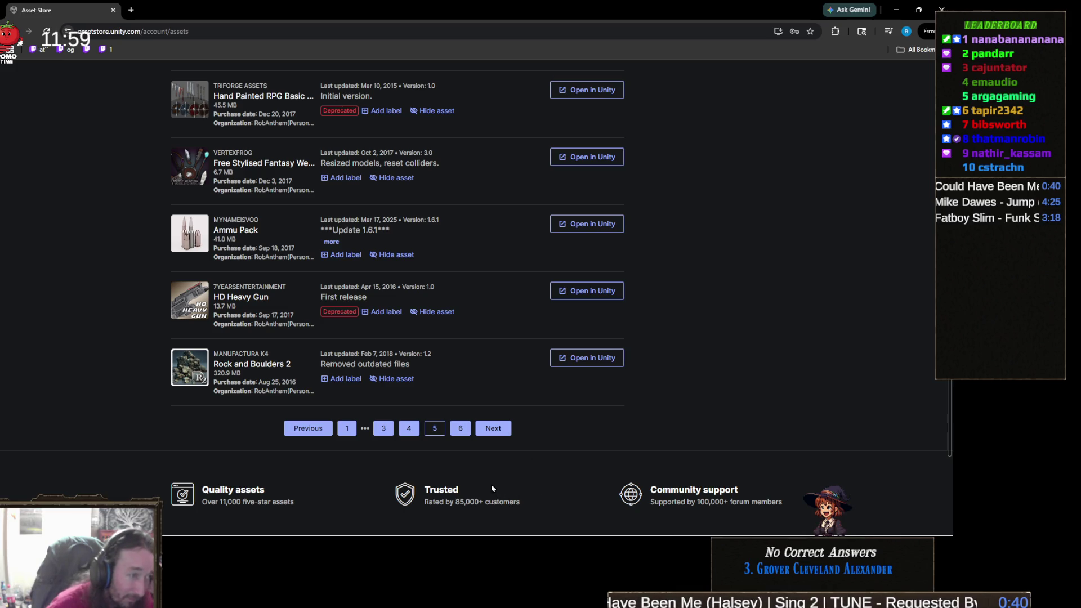
left_click(504, 428)
scroll(477, 401, "down", 3)
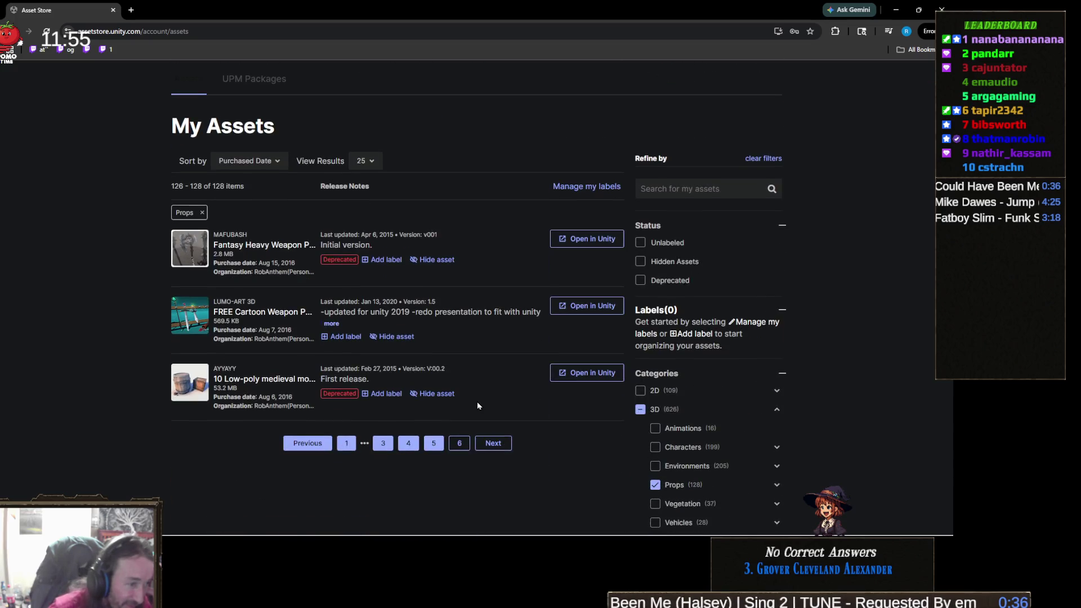
left_click(718, 188)
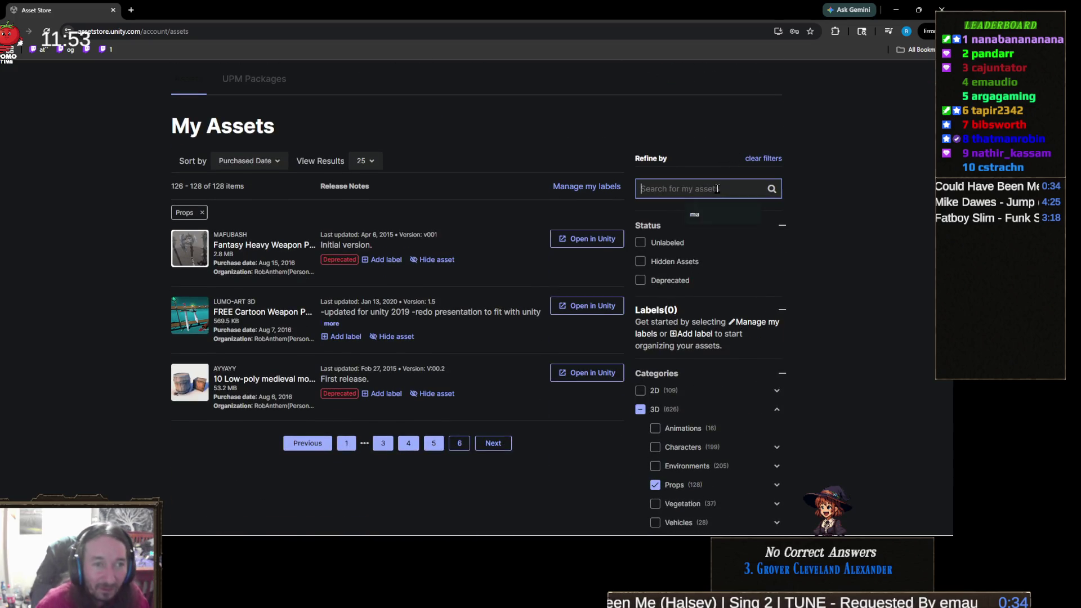
Search the Props-filtered My Assets for 'Indicator', 'question' and 'mark'
type("Indicator")
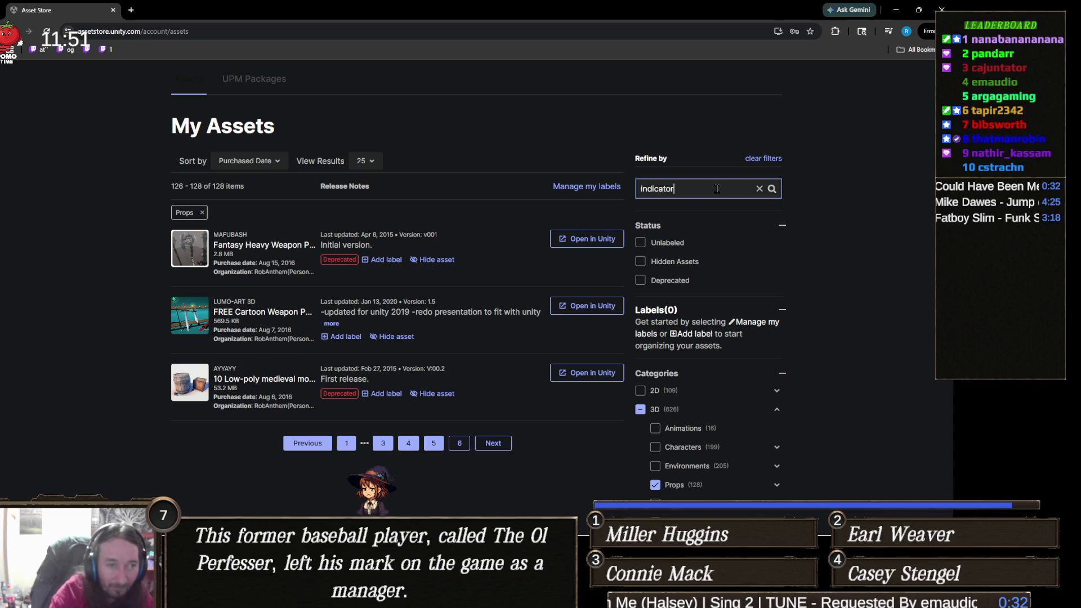
key("Return")
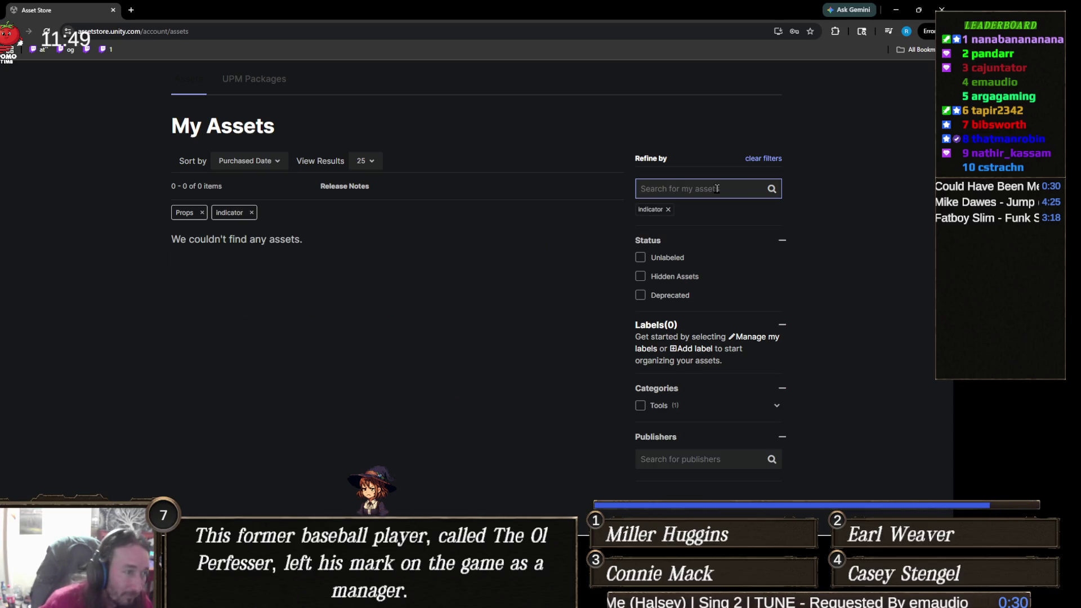
left_click(716, 188)
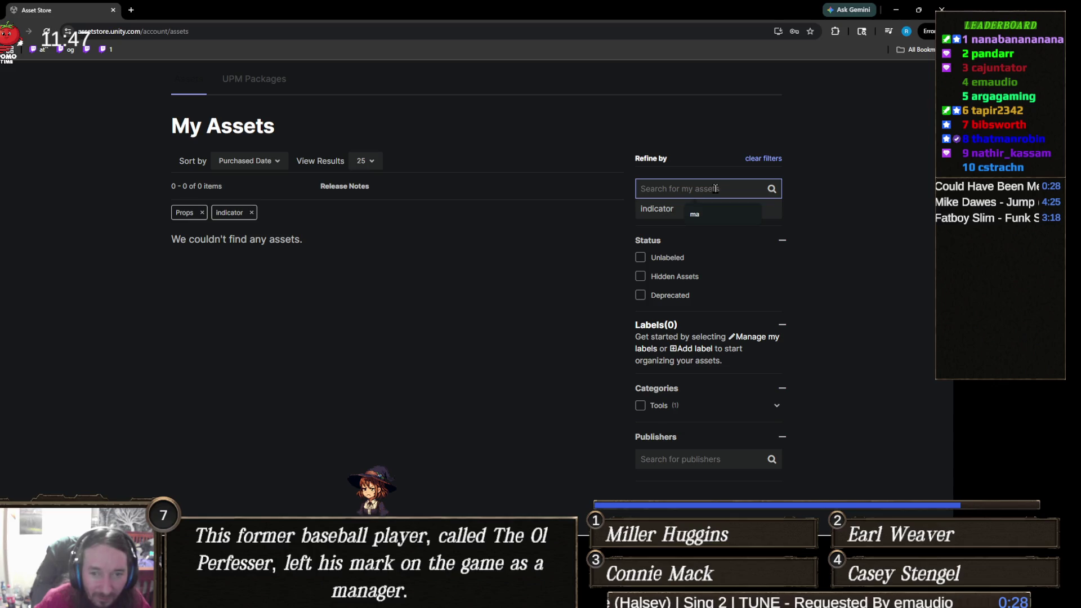
left_click(518, 289)
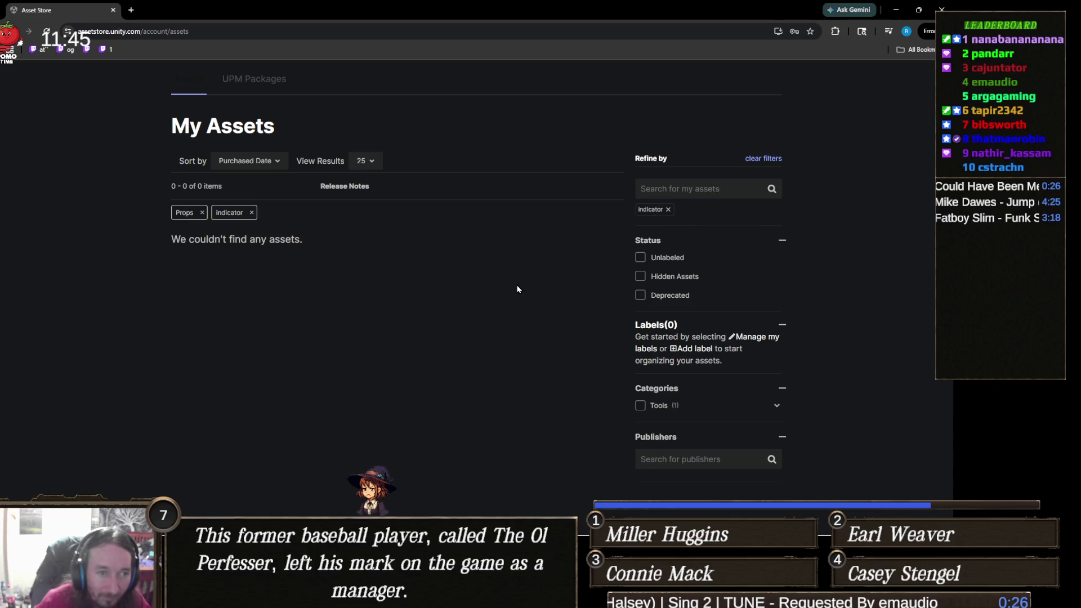
left_click(678, 187)
type("question")
key("Return")
type("mark")
key("Return")
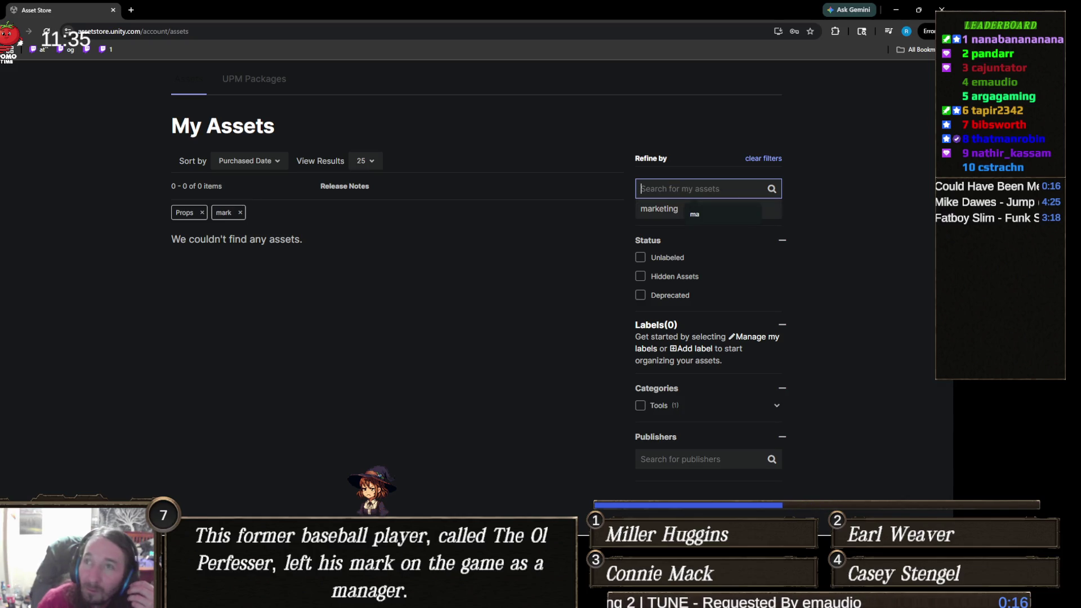
key("alt+Tab")
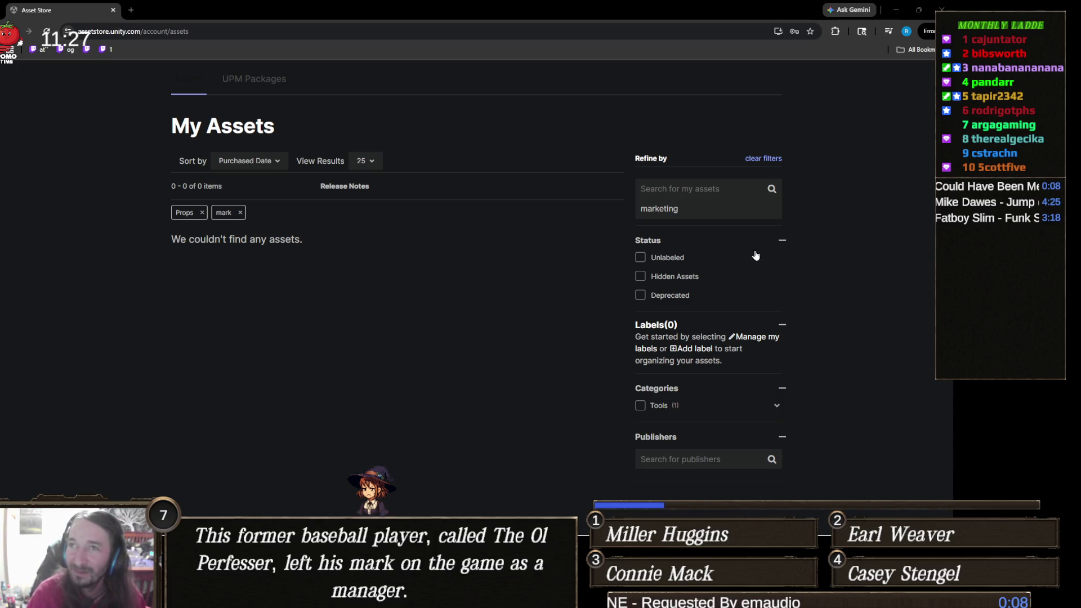
Search for 'symbol', remove the Props category filter, and rerun the indicator search
left_click(684, 180)
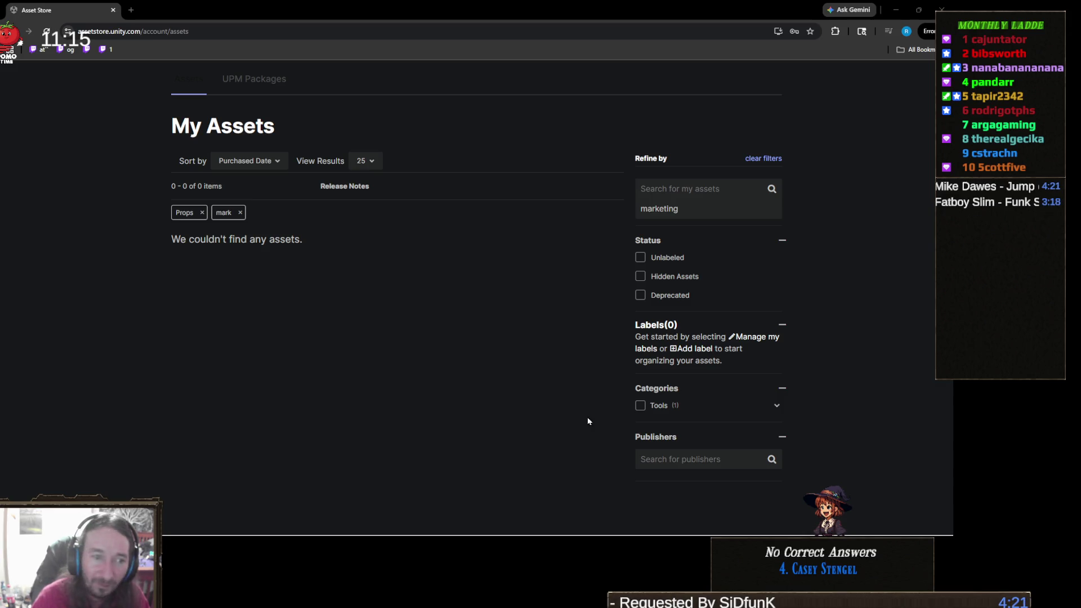
left_click(706, 191)
type("symbol")
key("Return")
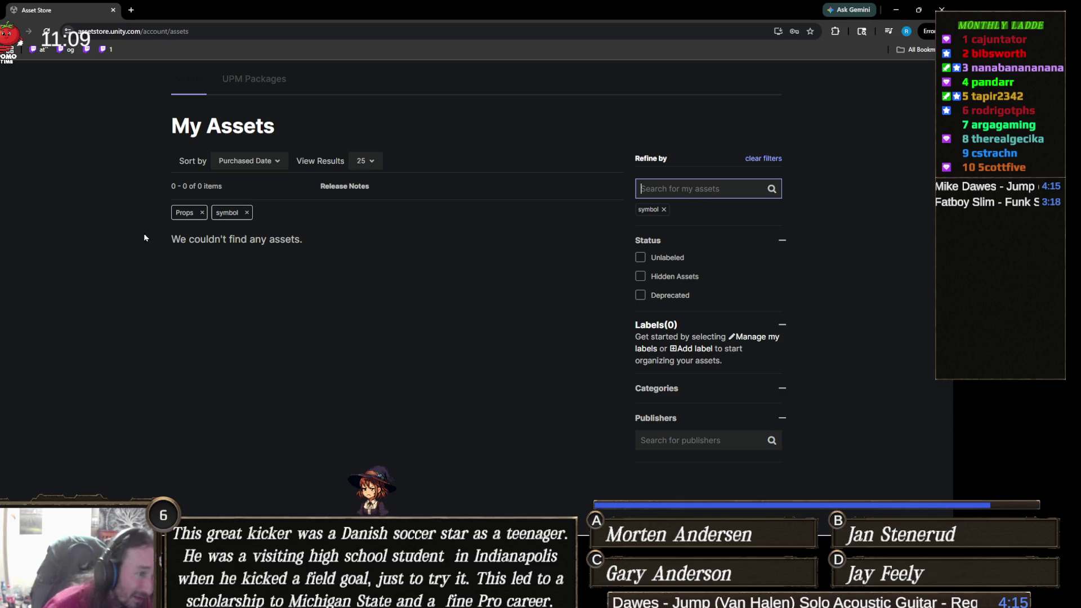
left_click(201, 212)
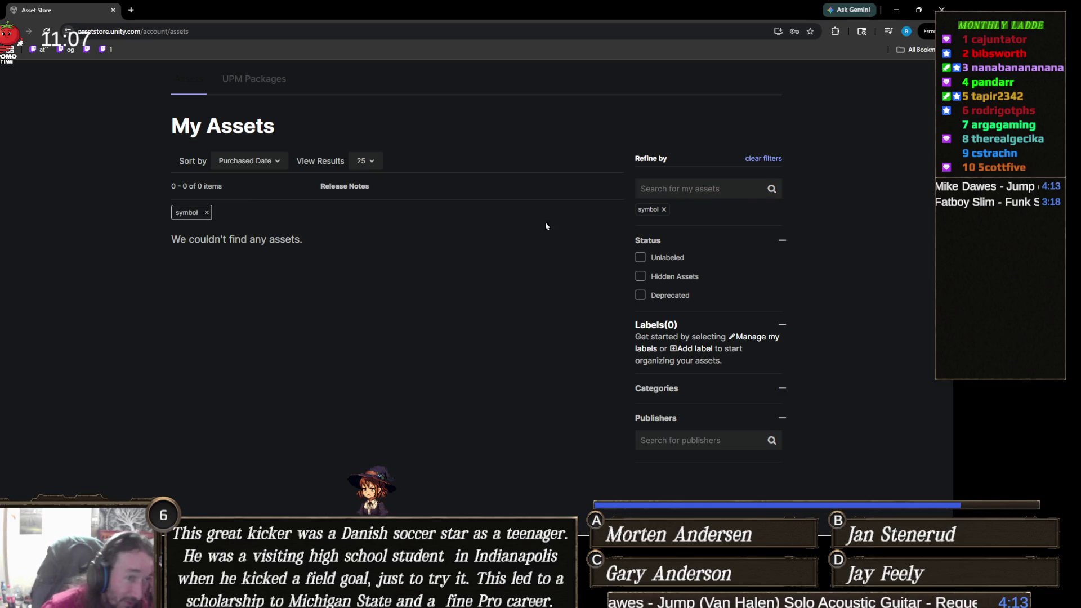
left_click(686, 194)
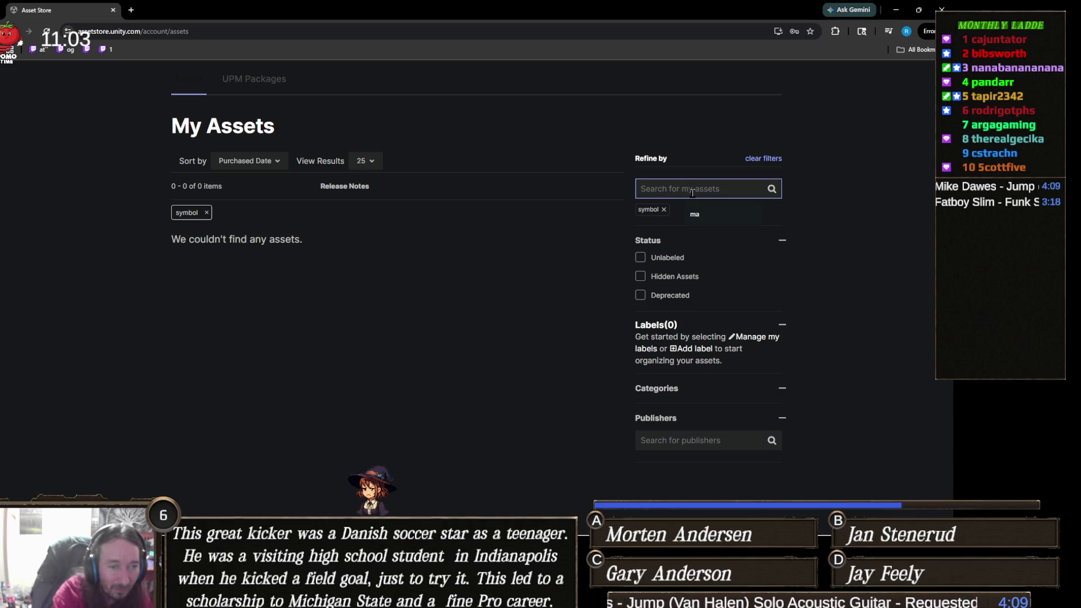
type("l")
key("Return")
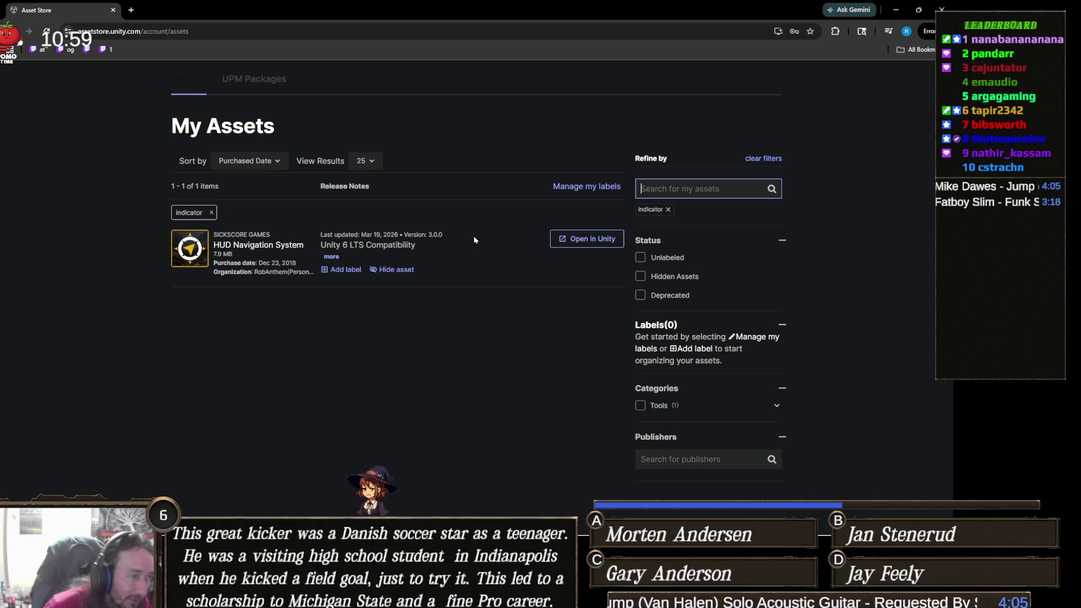
Search the unfiltered My Assets for 'mark' and 'question', then clear the question search tag
left_click(715, 189)
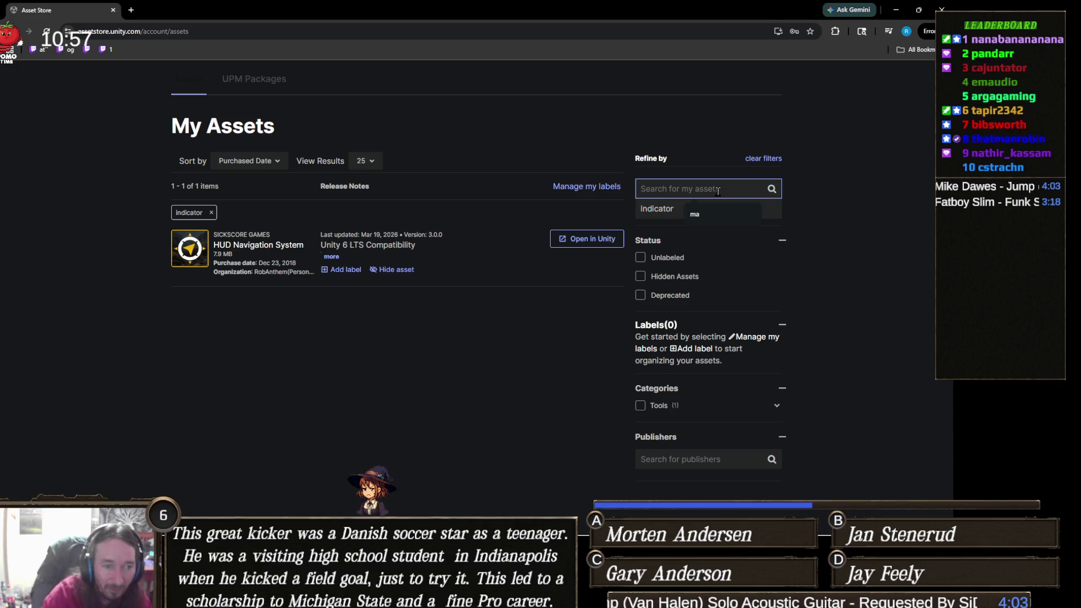
type("mark")
key("Return")
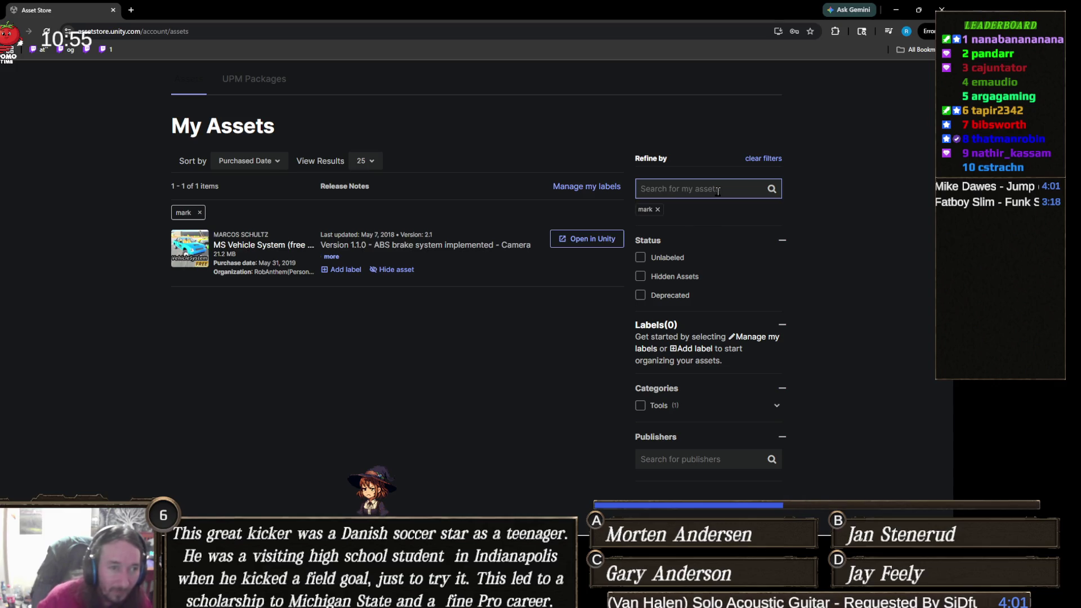
type("u")
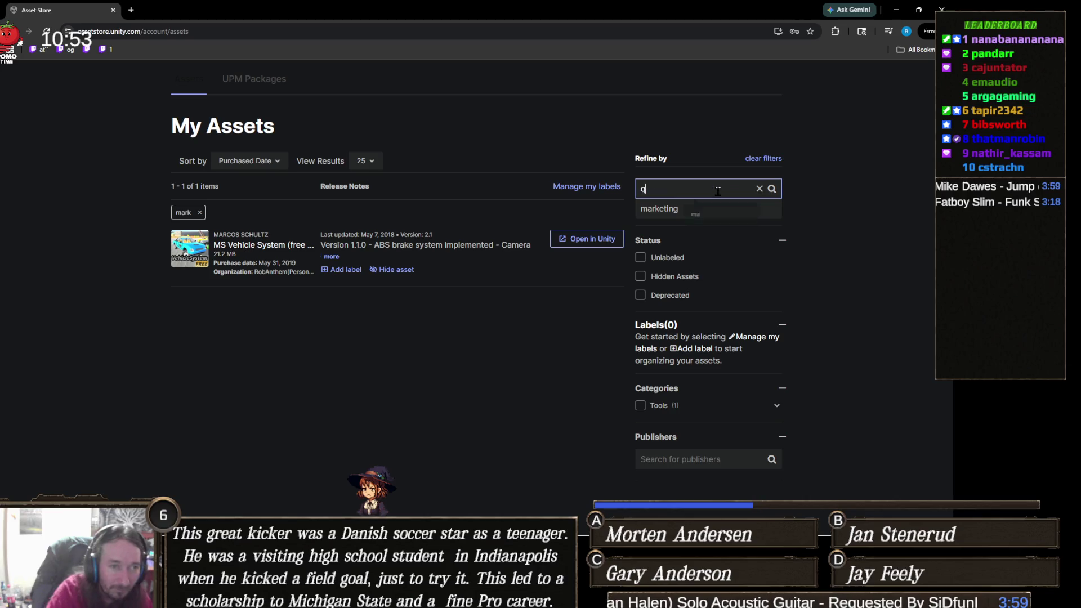
type("uestion")
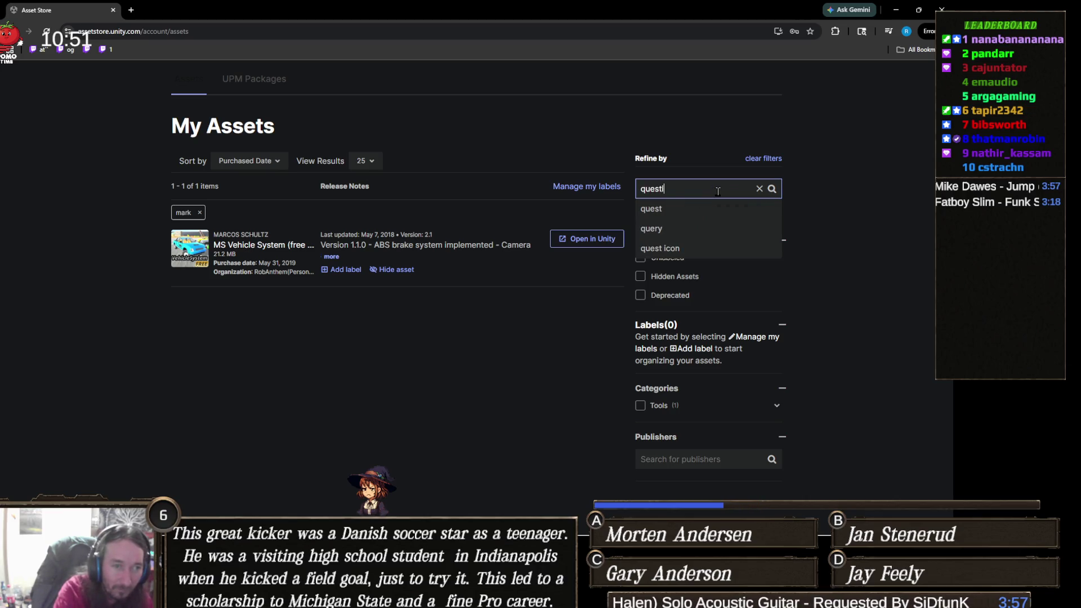
key("Return")
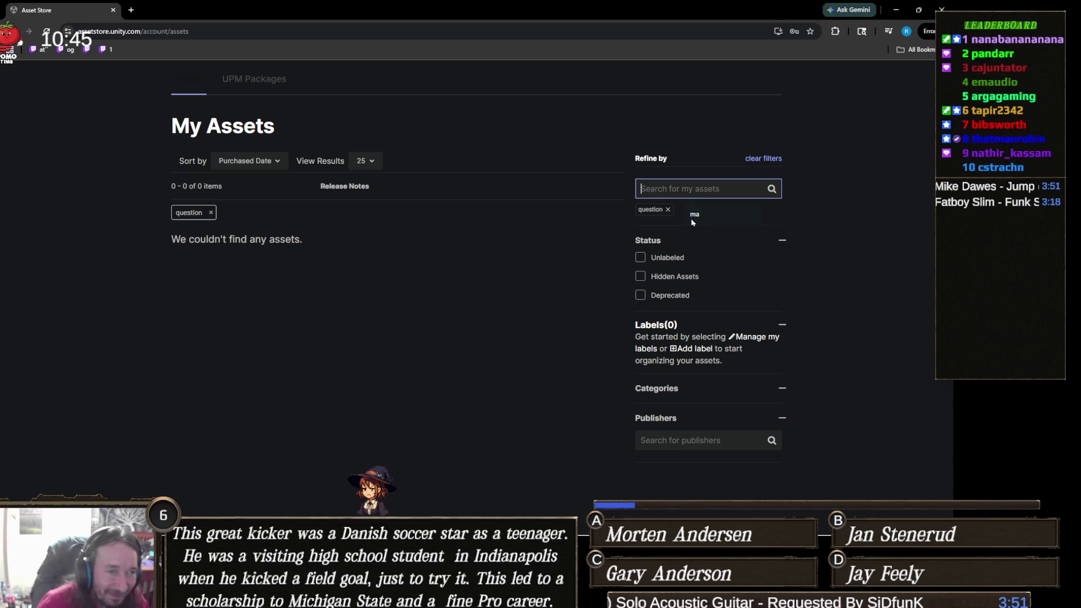
left_click(210, 212)
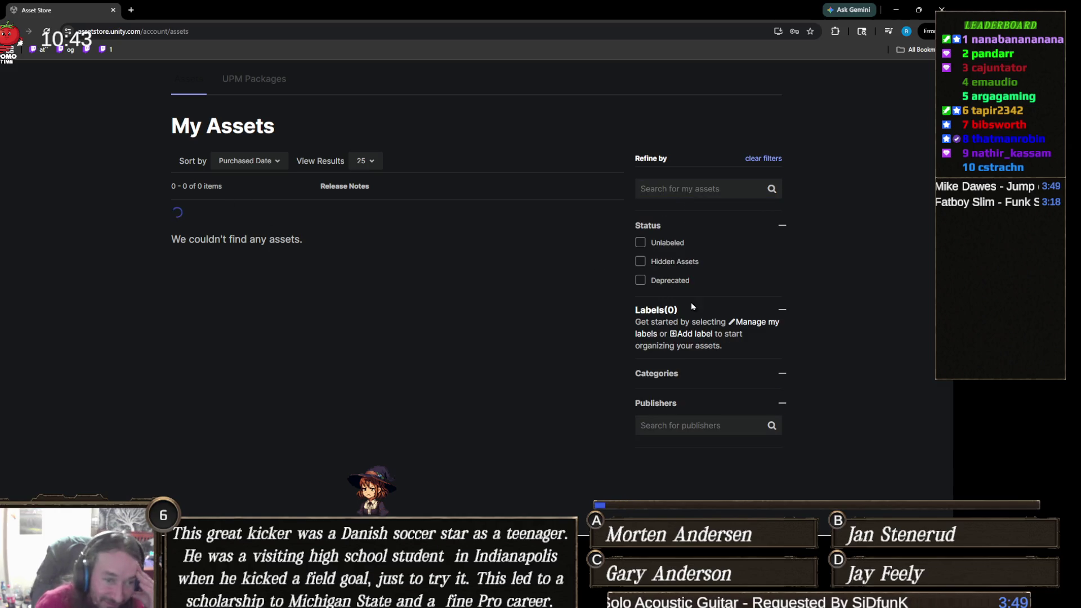
scroll(684, 289, "down", 2)
scroll(748, 285, "down", 3)
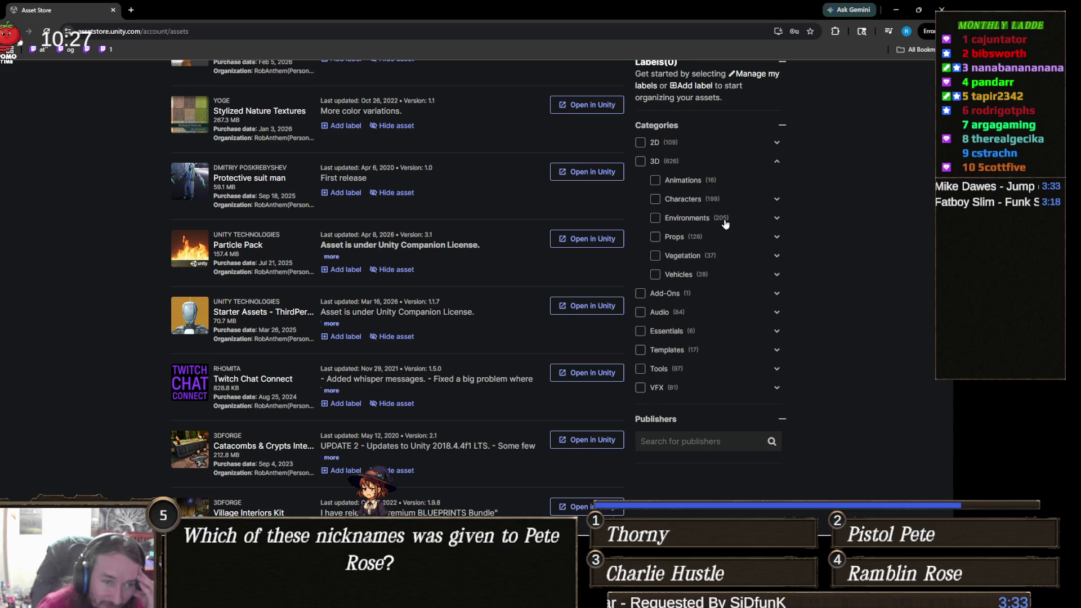
left_click(668, 220)
scroll(472, 255, "down", 7)
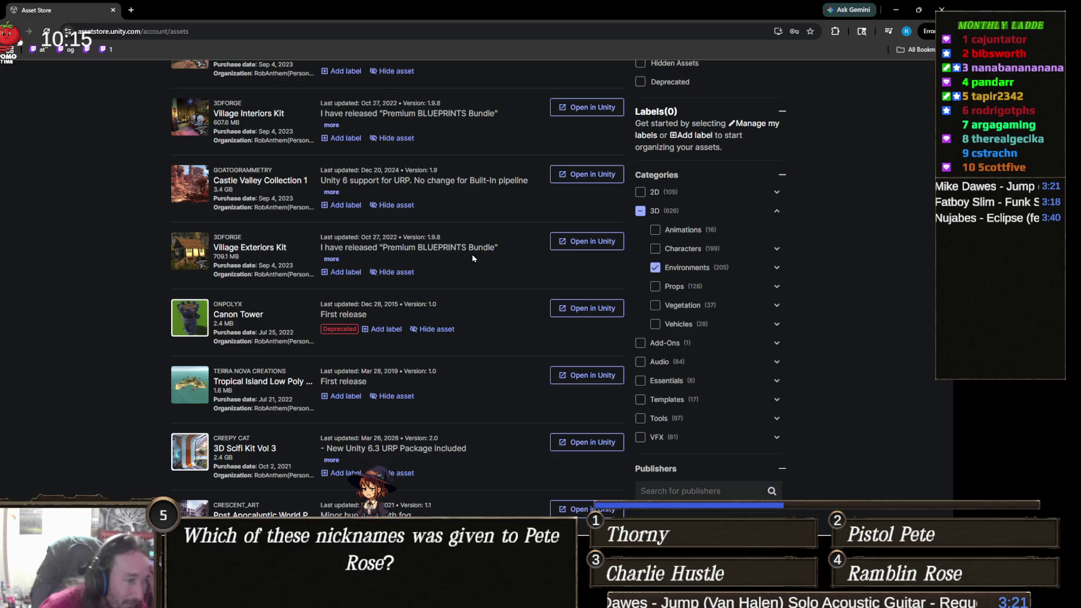
scroll(473, 259, "down", 4)
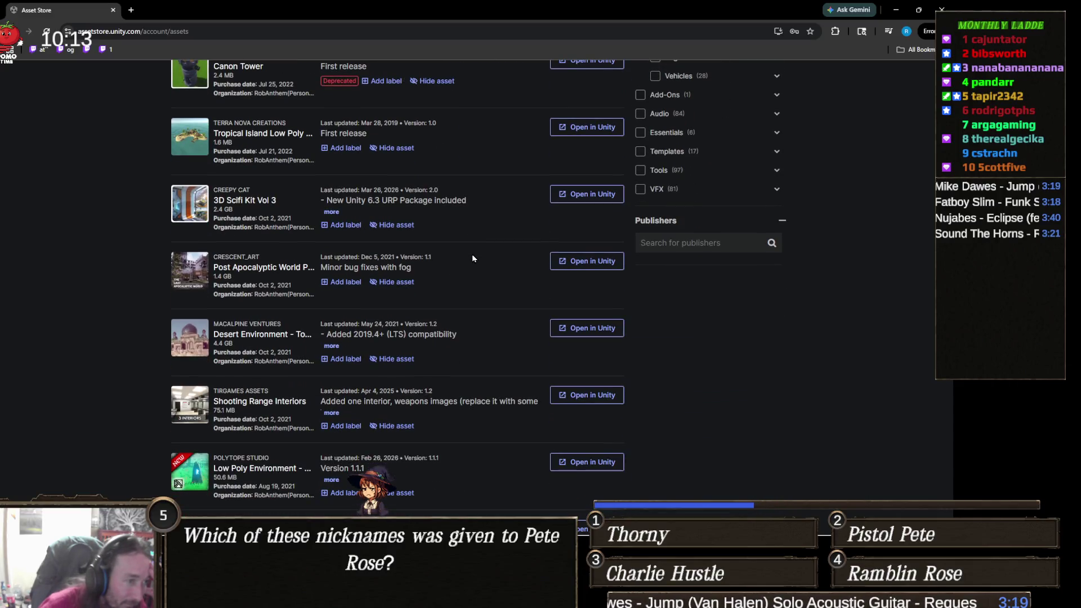
scroll(473, 258, "down", 3)
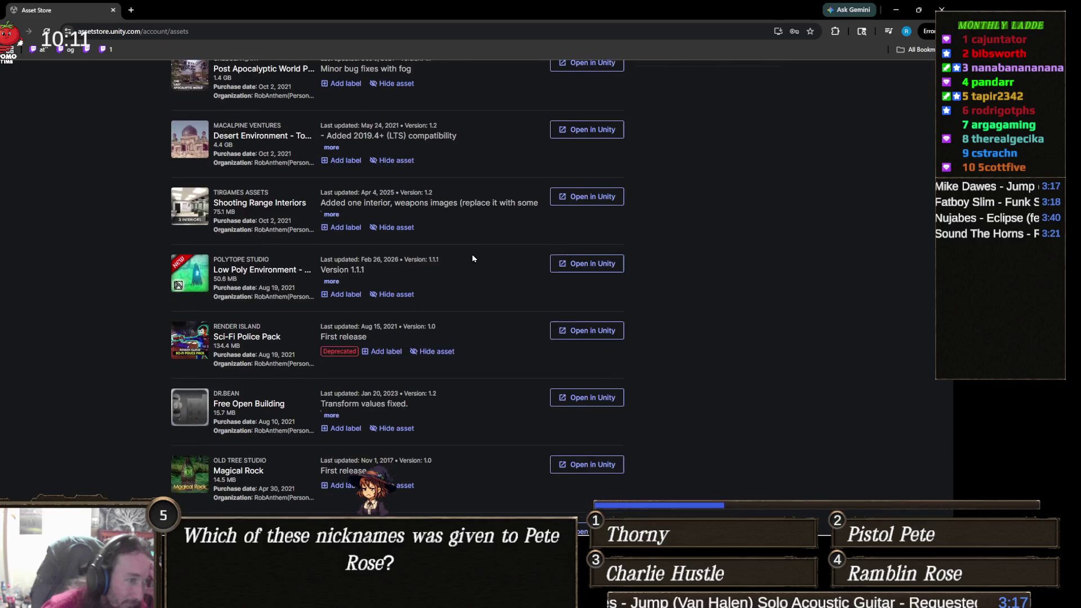
scroll(473, 259, "down", 3)
scroll(473, 258, "down", 3)
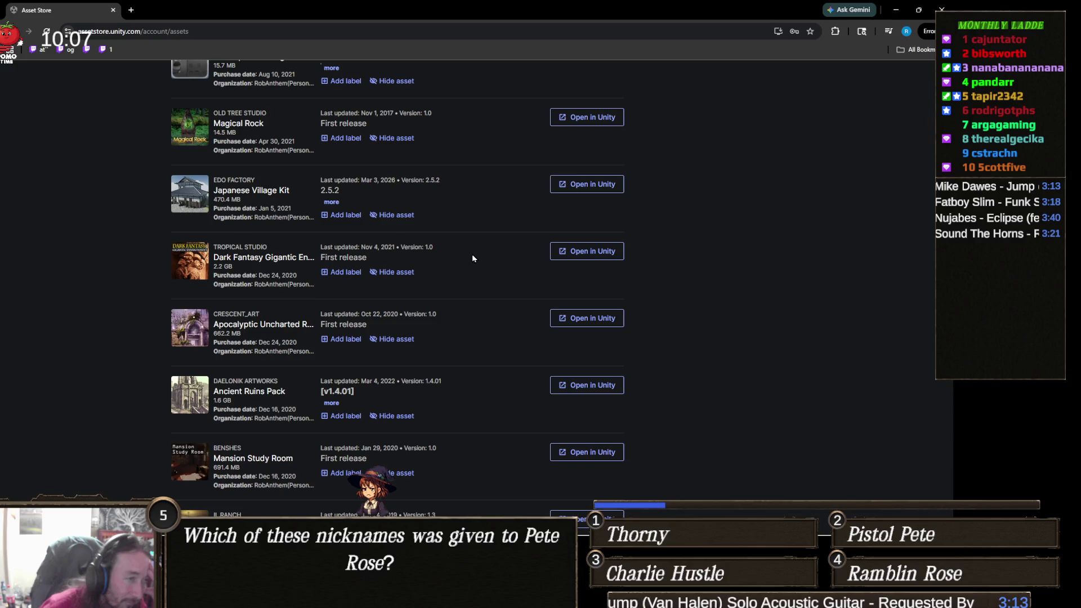
scroll(473, 258, "down", 2)
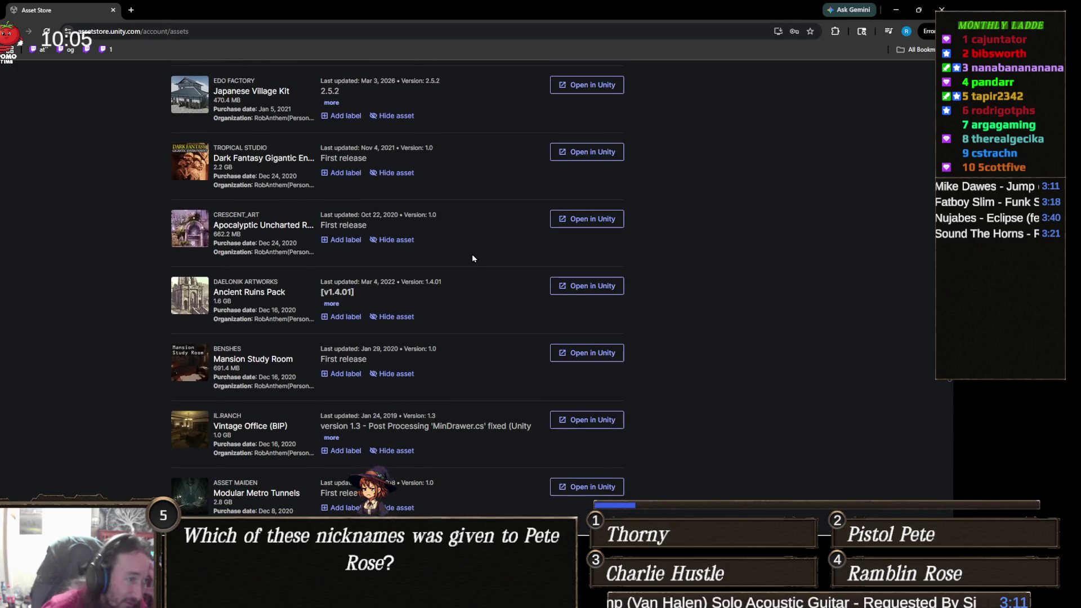
scroll(473, 259, "down", 1)
scroll(473, 259, "down", 3)
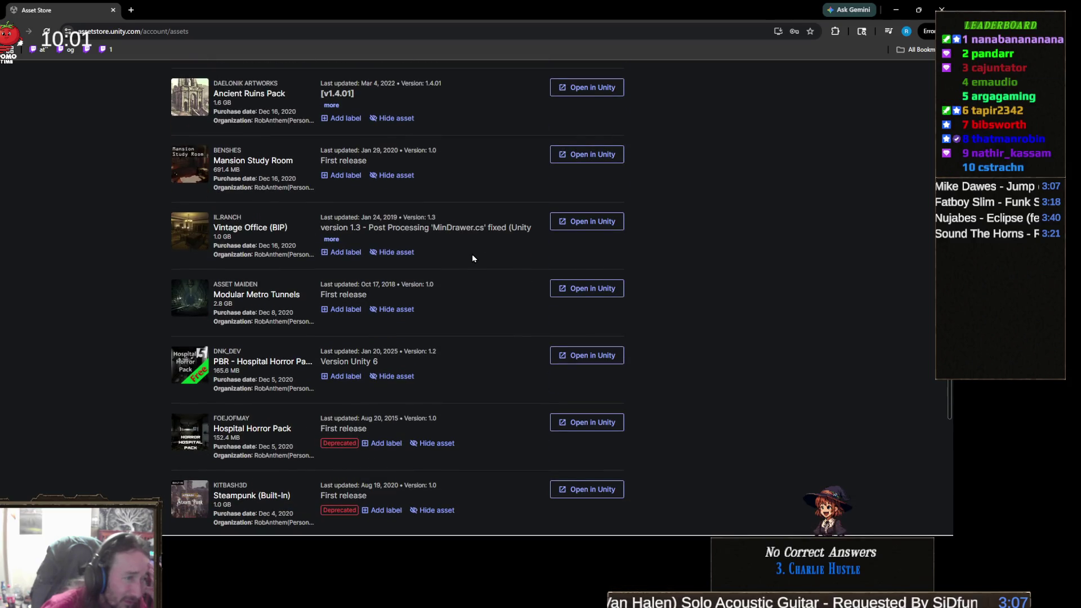
scroll(473, 258, "down", 3)
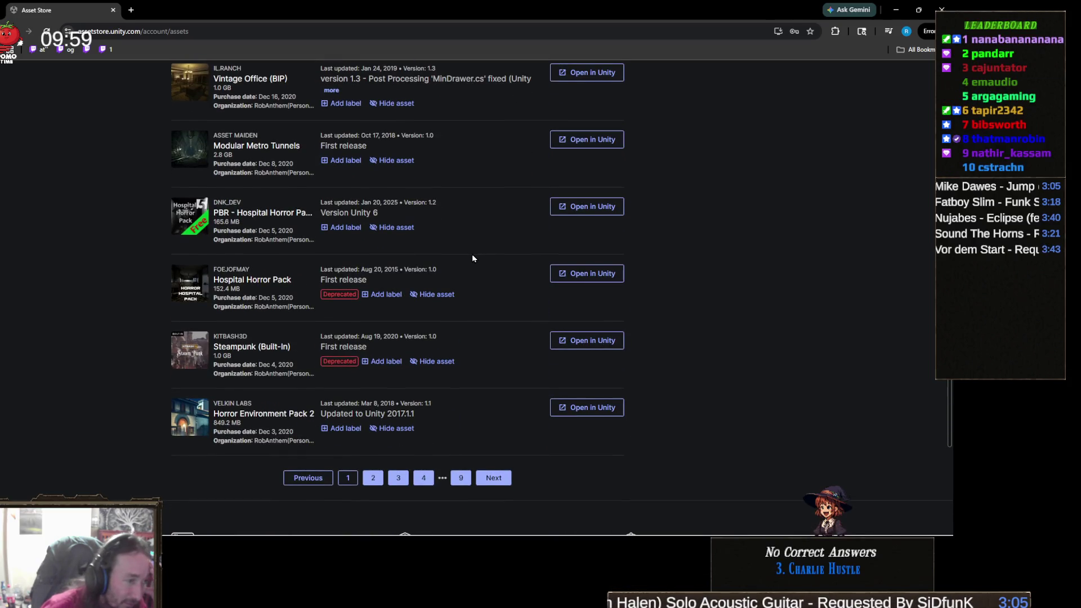
scroll(473, 258, "down", 2)
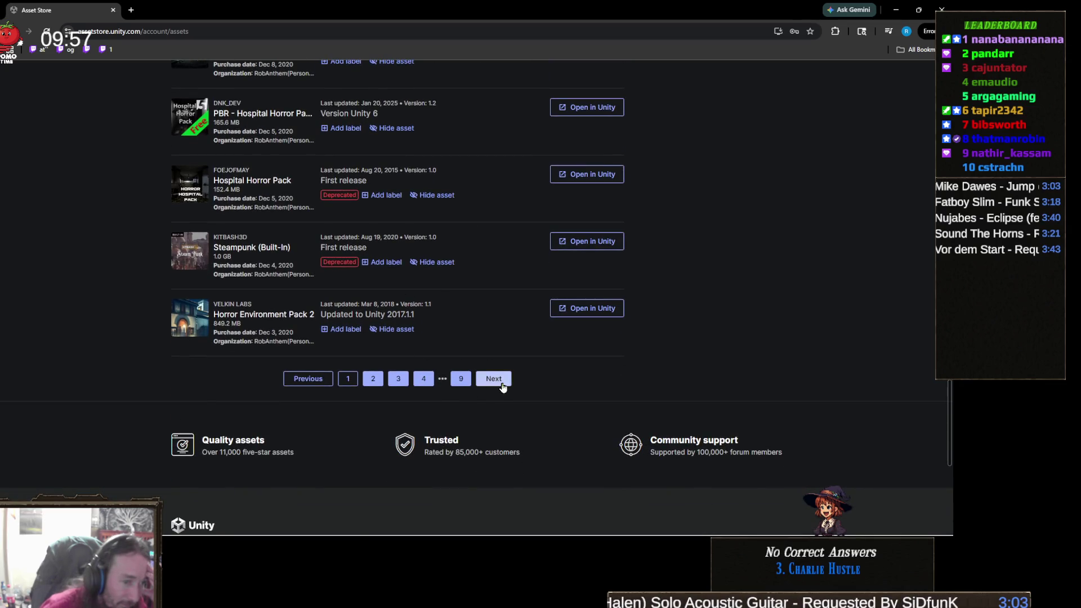
left_click(493, 379)
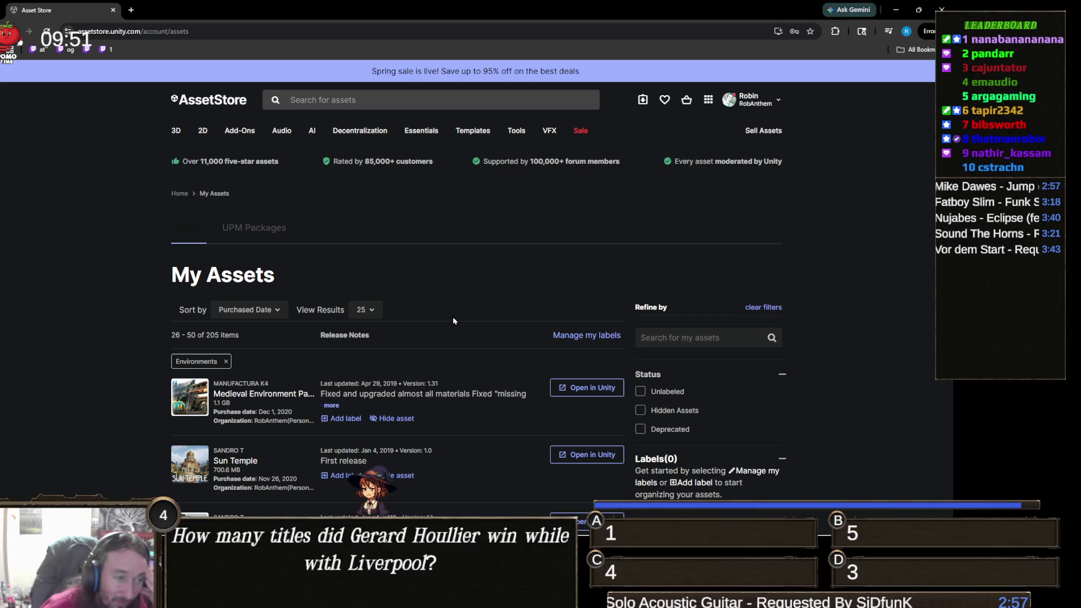
scroll(263, 309, "down", 3)
scroll(176, 315, "down", 5)
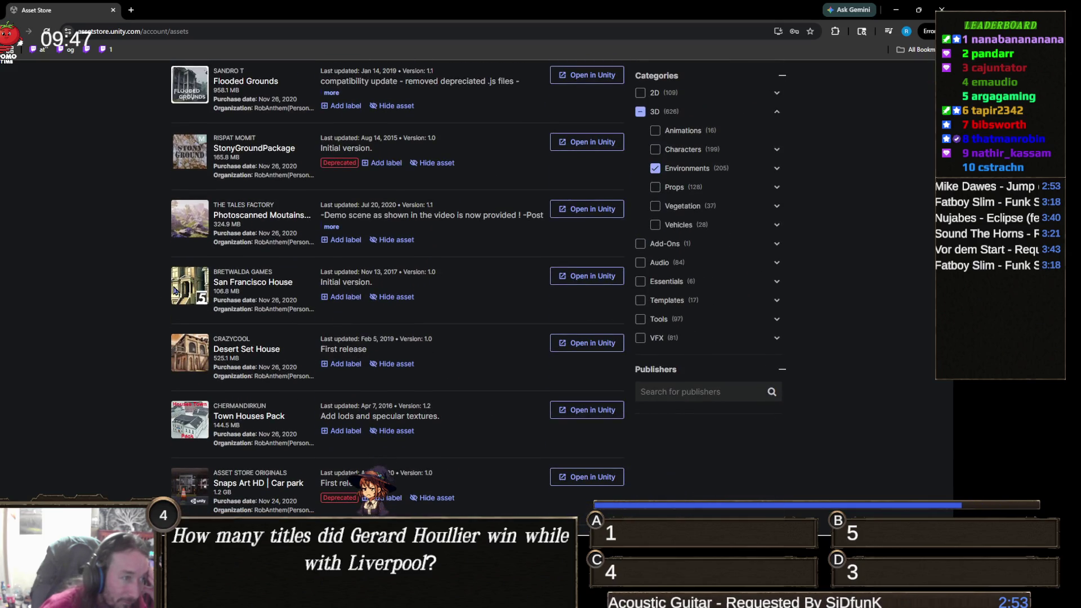
scroll(175, 291, "down", 4)
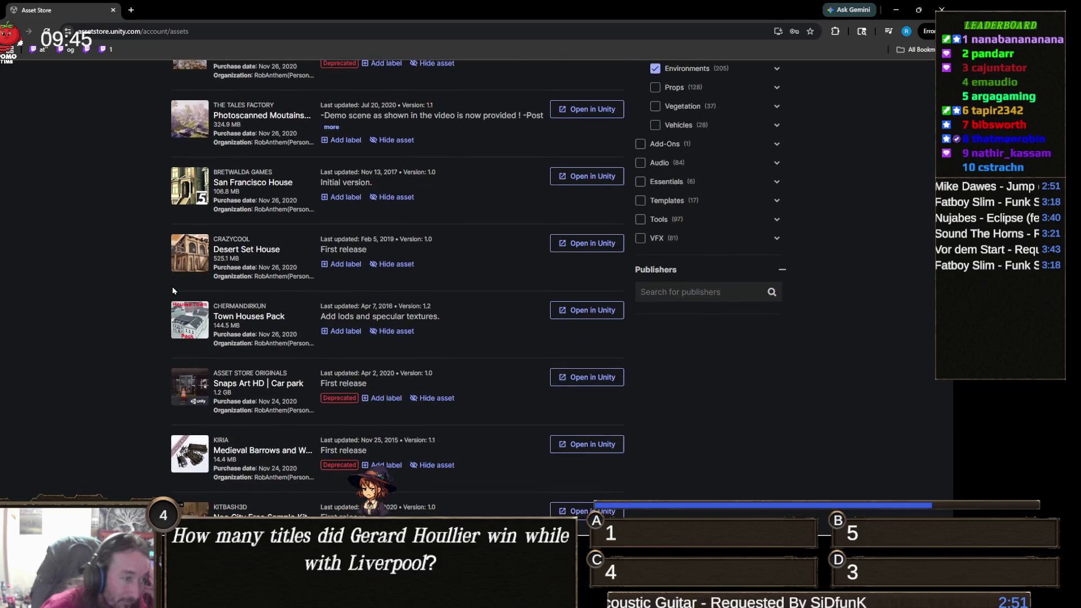
scroll(157, 281, "down", 3)
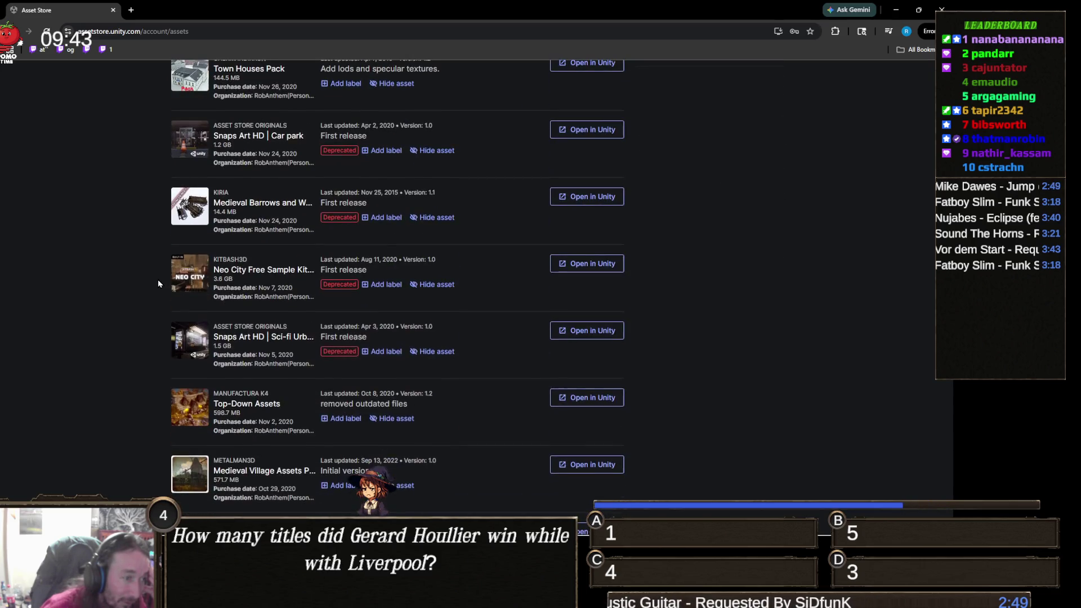
scroll(158, 281, "down", 5)
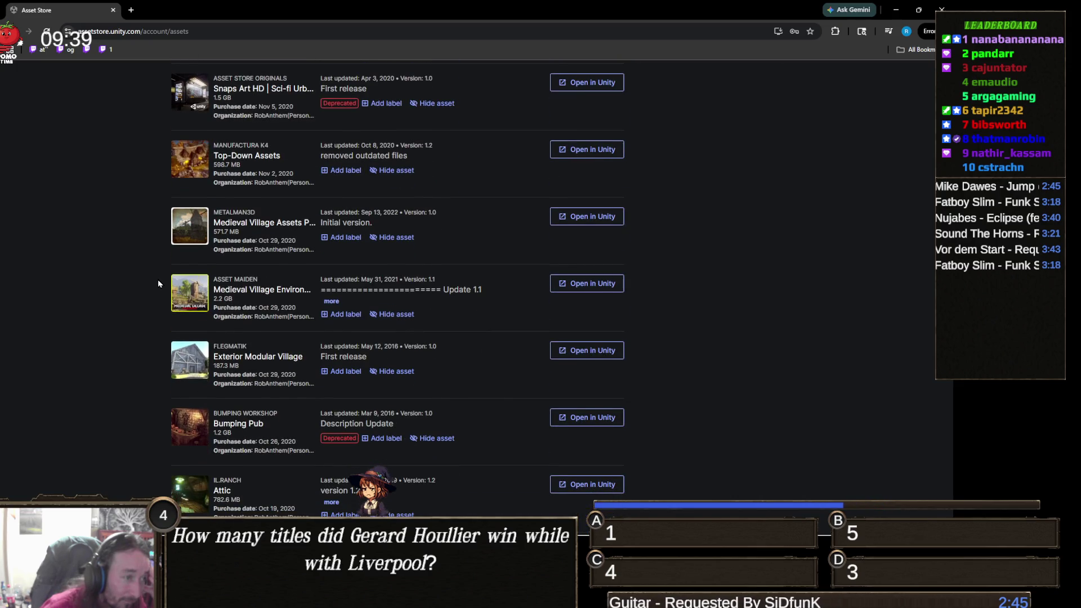
scroll(158, 284, "down", 4)
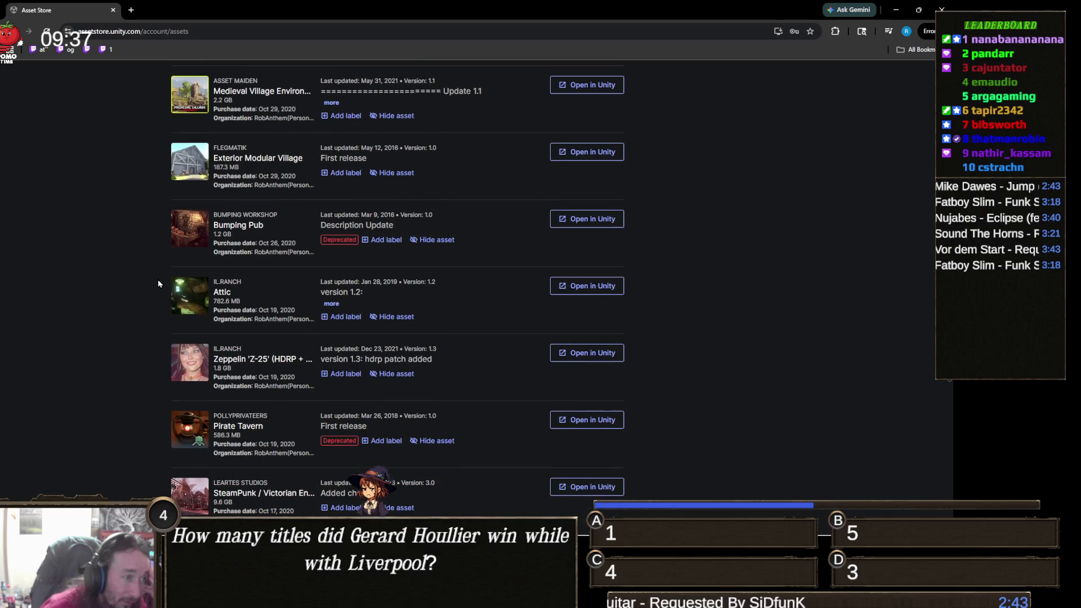
scroll(157, 284, "down", 4)
scroll(157, 284, "down", 2)
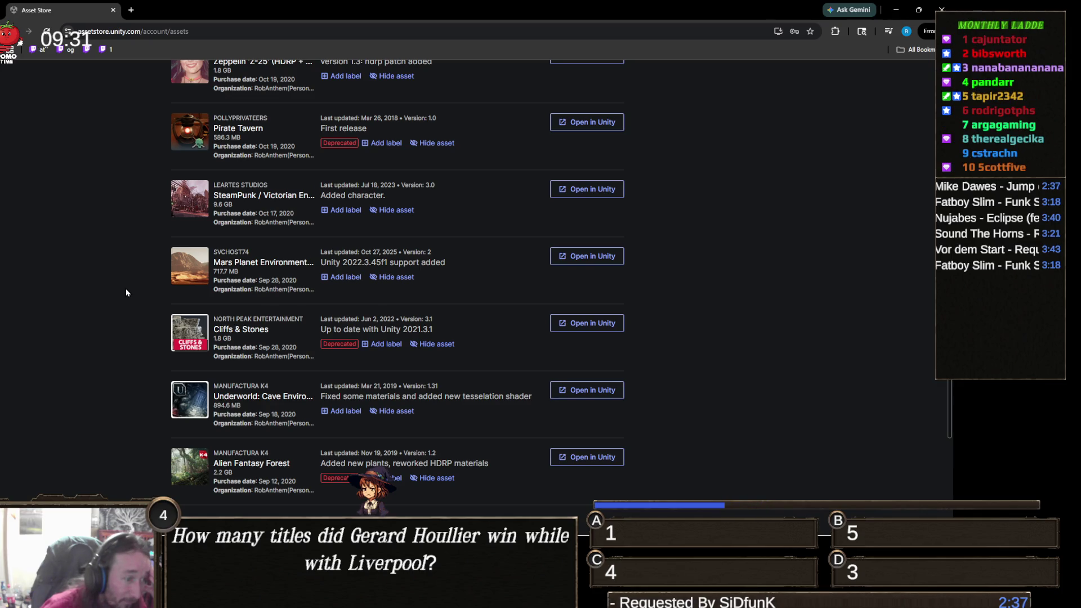
scroll(126, 293, "down", 4)
left_click(506, 335)
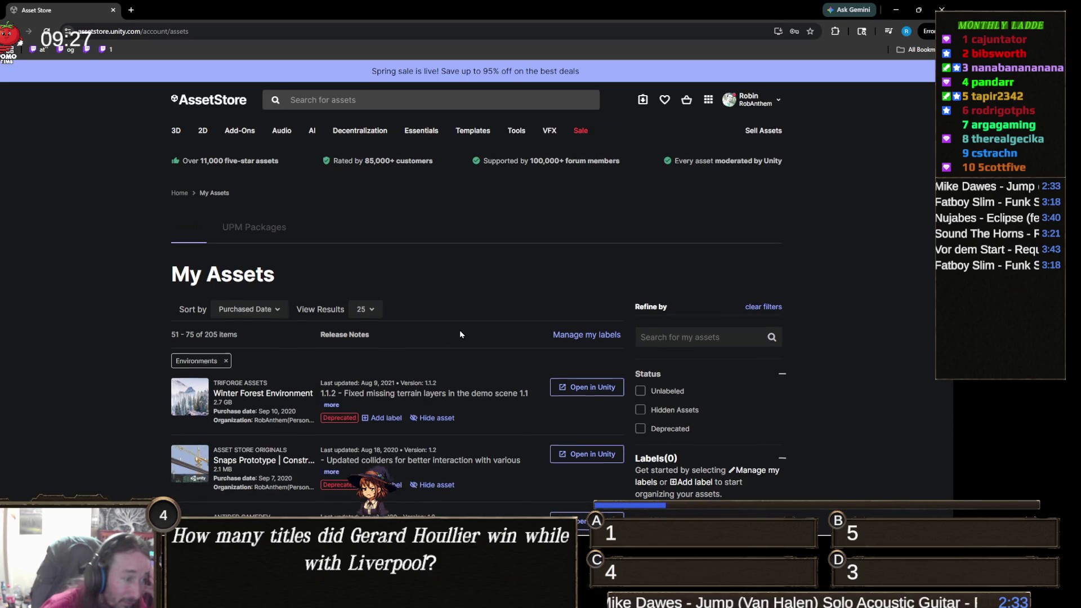
Scroll down the Environments-filtered My Assets list and advance to the next page
scroll(459, 335, "down", 3)
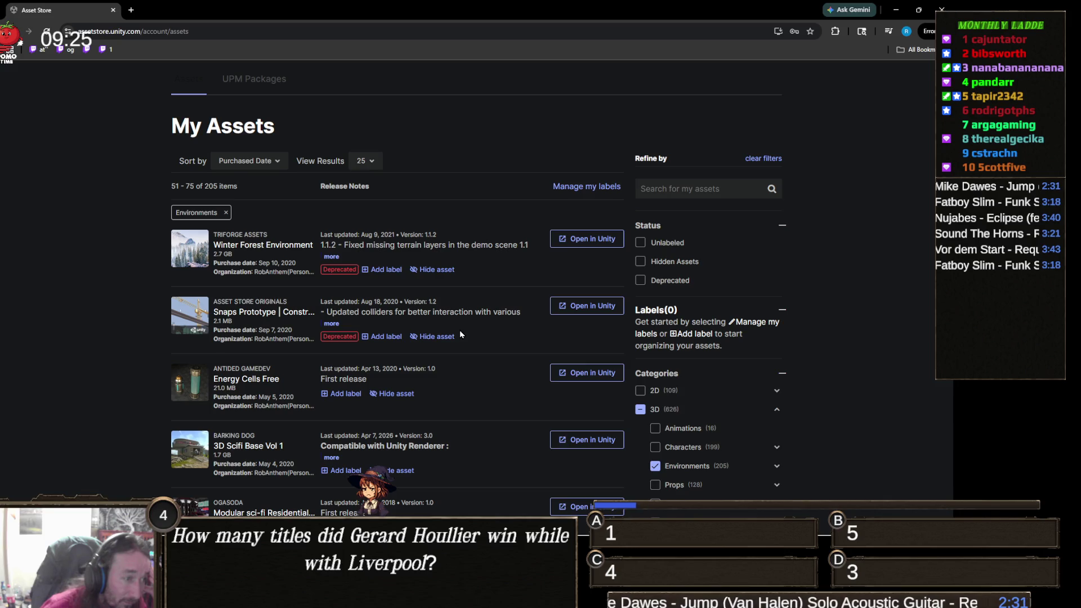
scroll(459, 334, "down", 6)
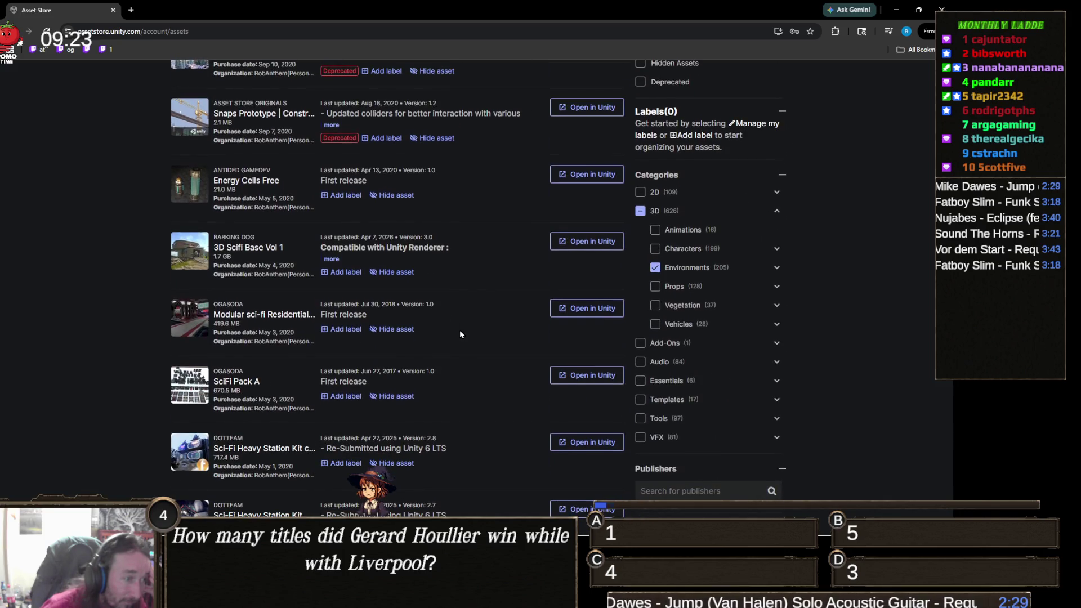
scroll(460, 334, "down", 4)
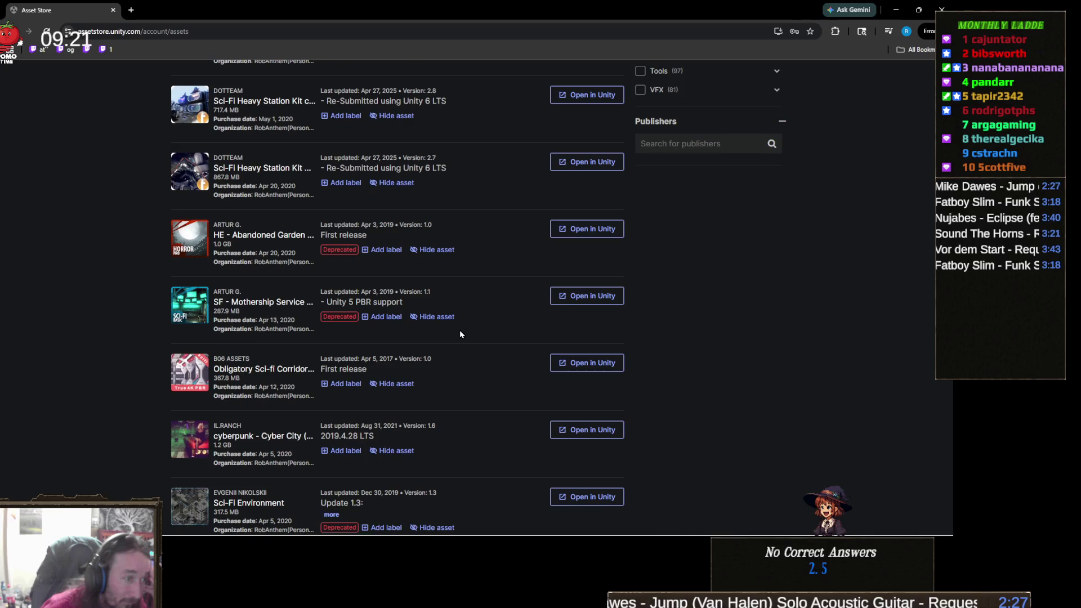
scroll(460, 335, "down", 5)
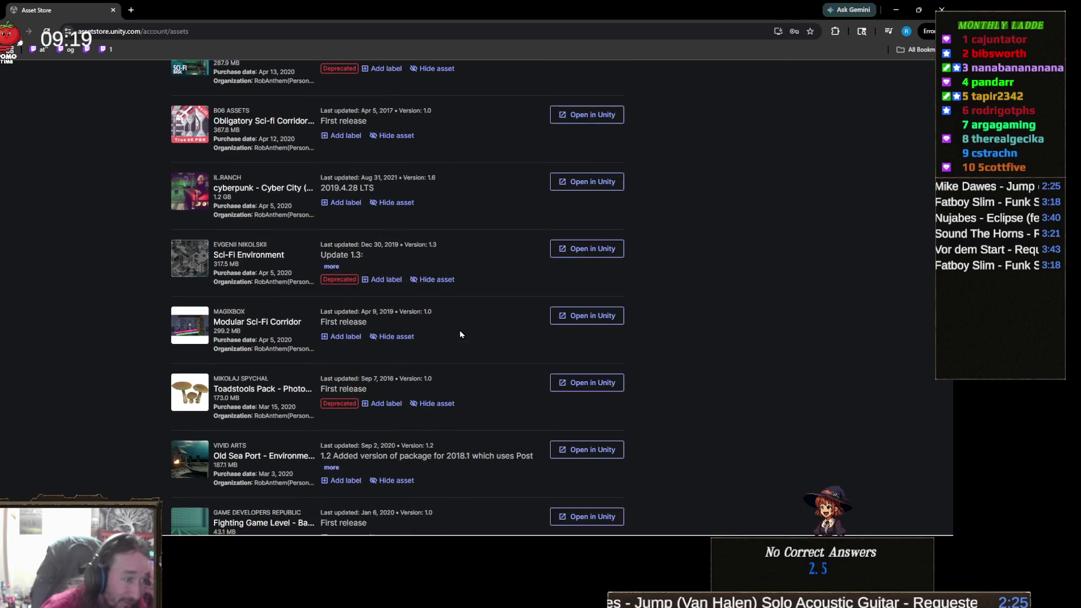
scroll(460, 335, "down", 2)
scroll(460, 335, "down", 3)
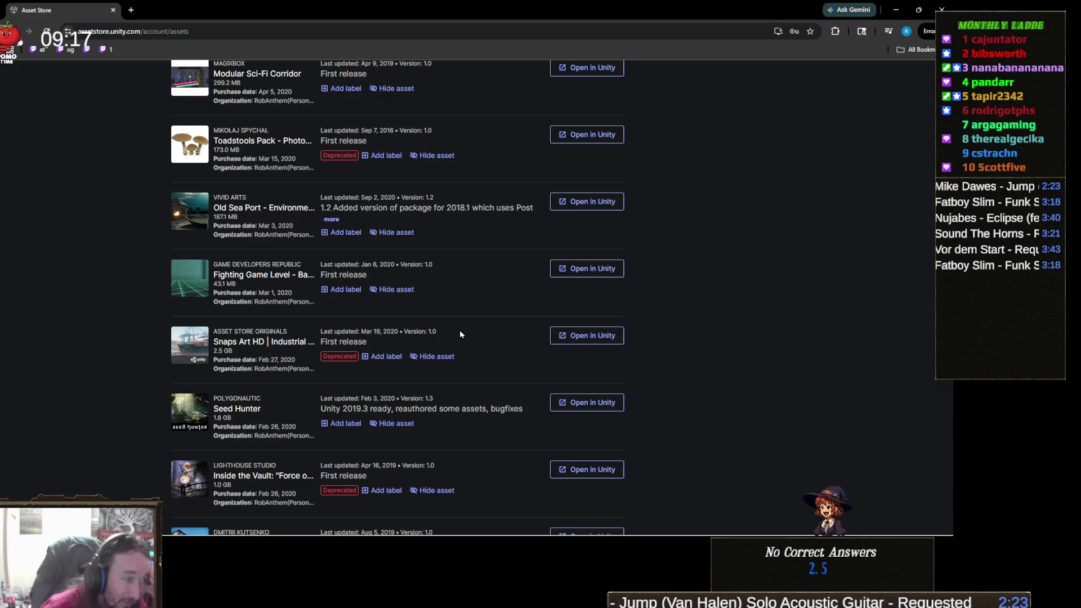
scroll(460, 334, "down", 3)
scroll(460, 334, "down", 4)
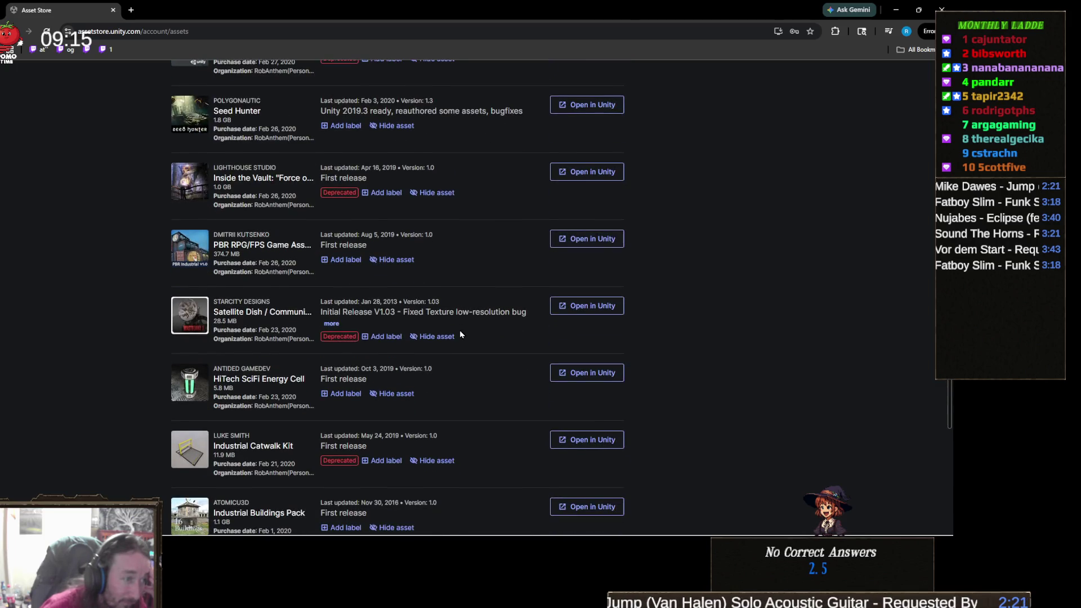
scroll(459, 335, "down", 1)
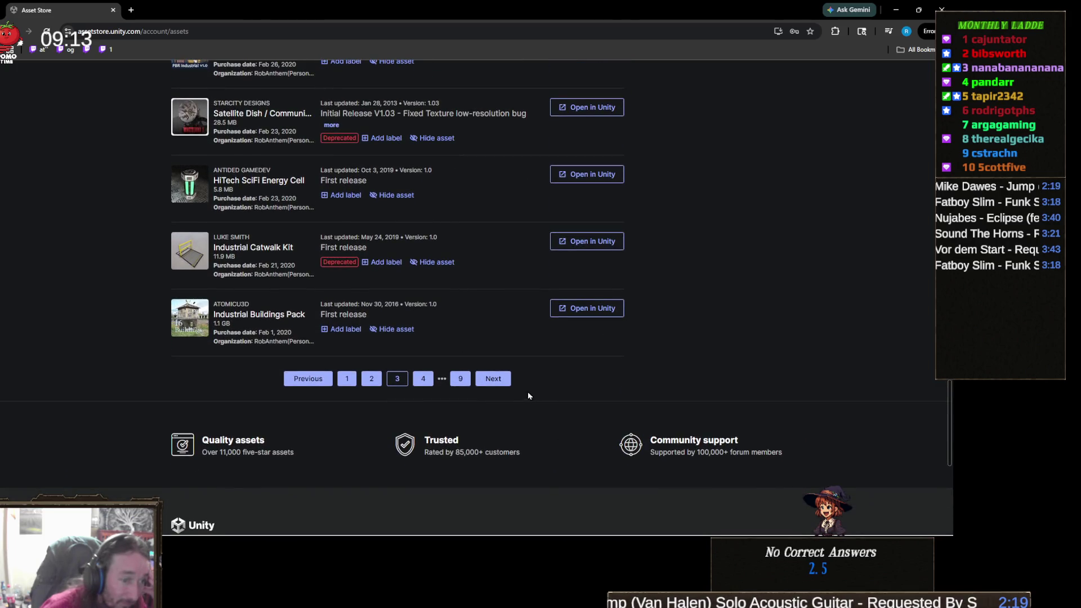
left_click(500, 380)
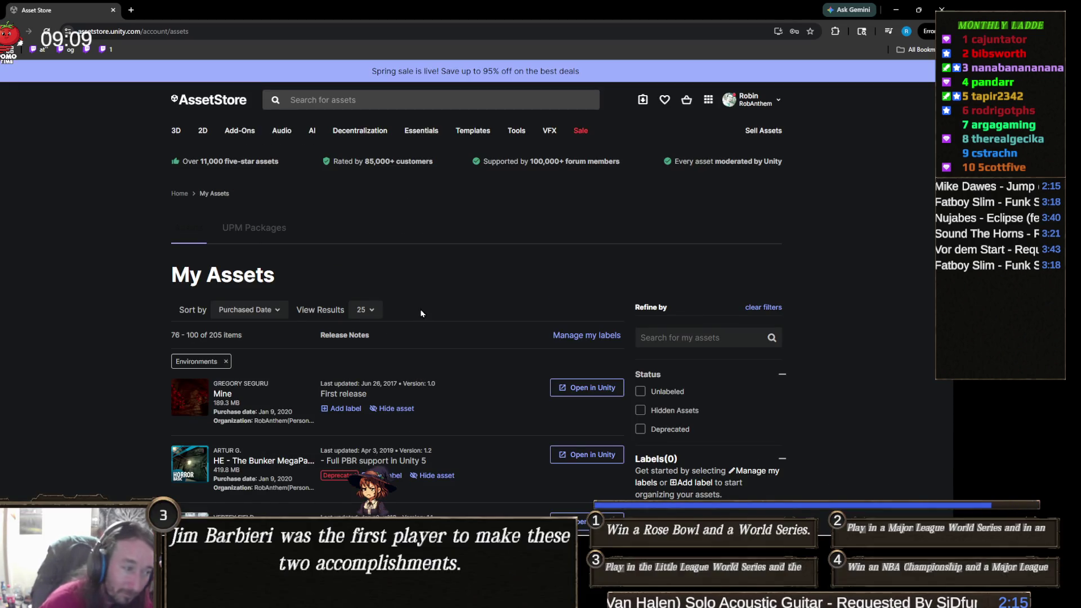
Scroll through items 76–100 of 205 and advance to items 101–125
scroll(421, 311, "down", 3)
scroll(421, 311, "down", 3)
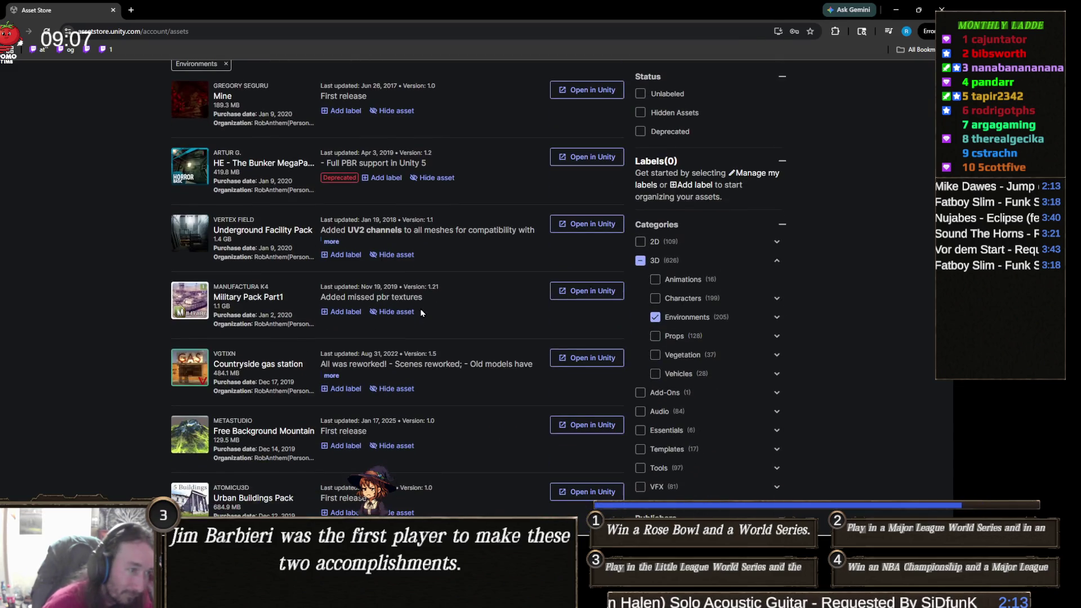
scroll(421, 313, "down", 6)
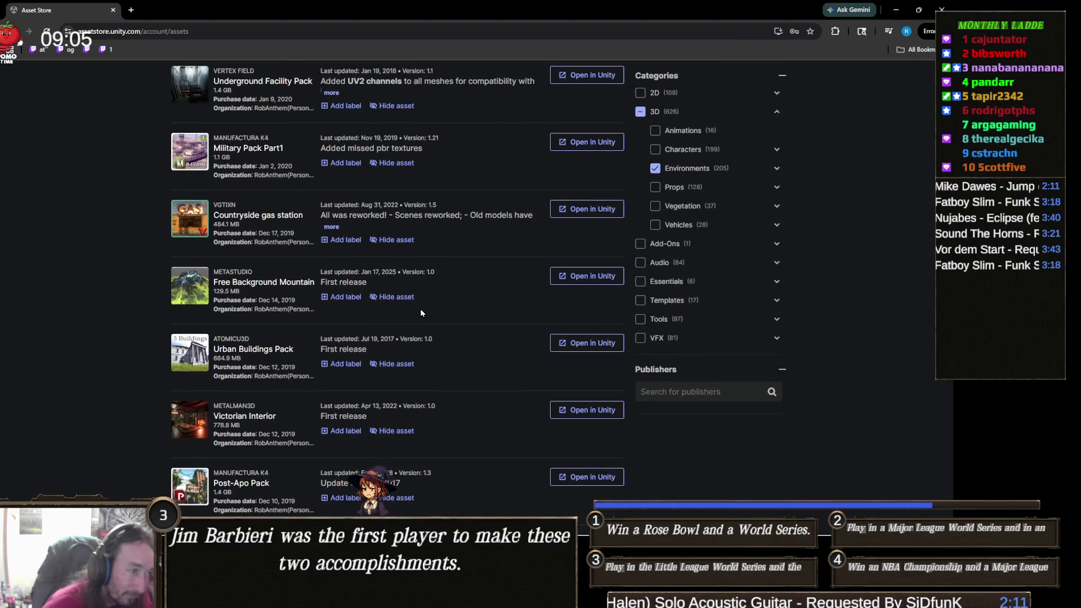
scroll(421, 310, "down", 3)
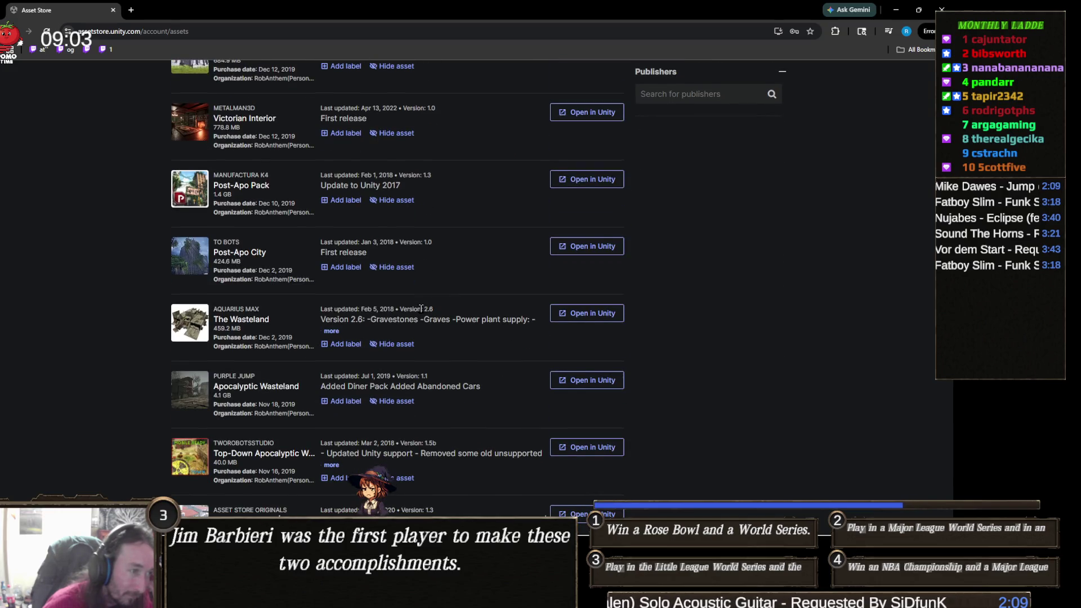
scroll(422, 309, "down", 8)
scroll(421, 313, "down", 6)
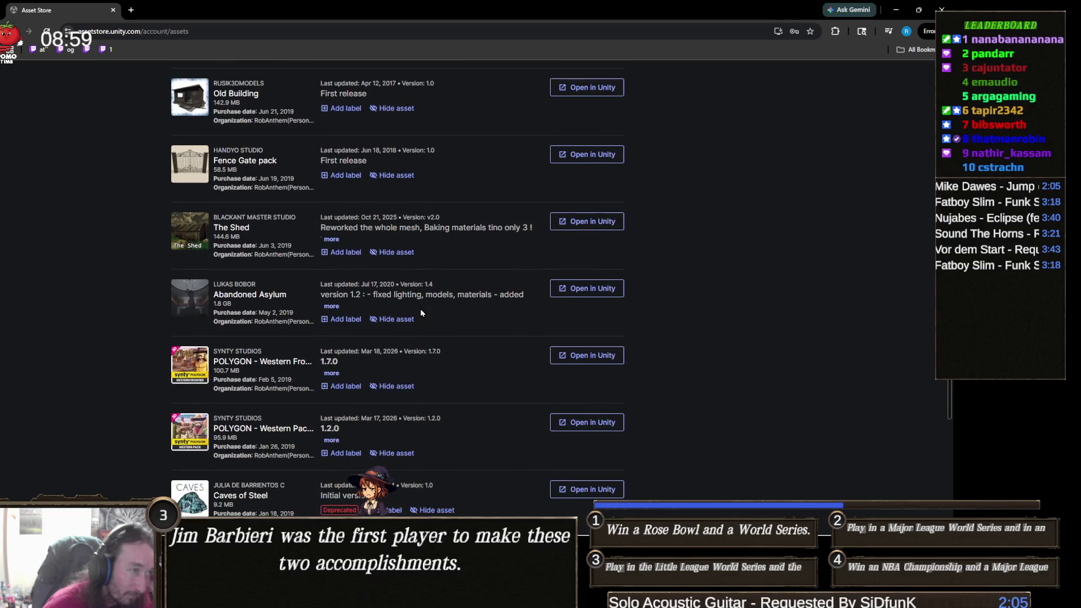
scroll(421, 313, "down", 3)
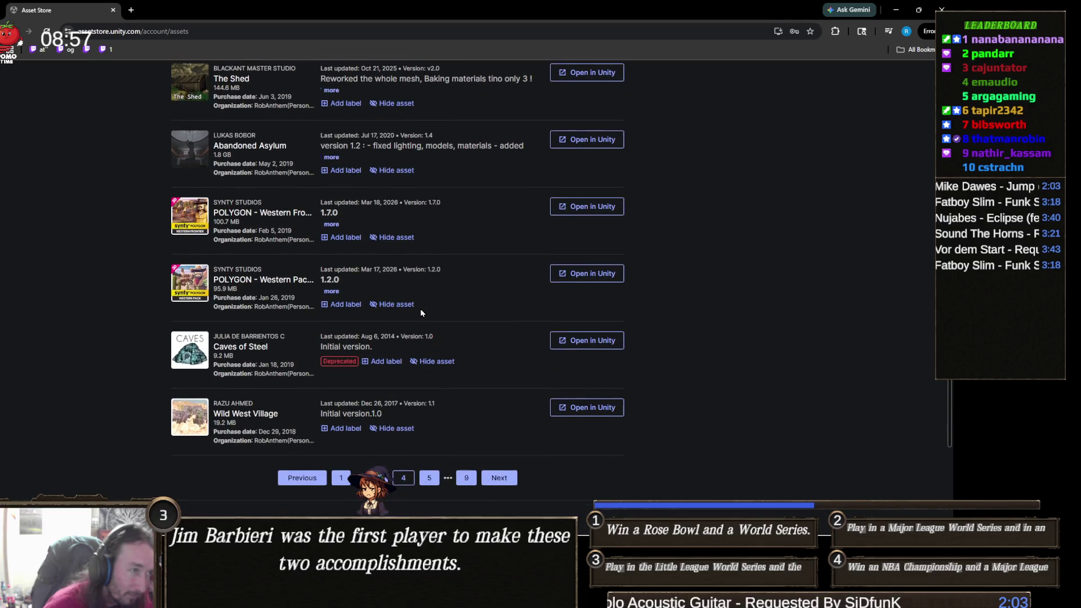
scroll(416, 444, "down", 1)
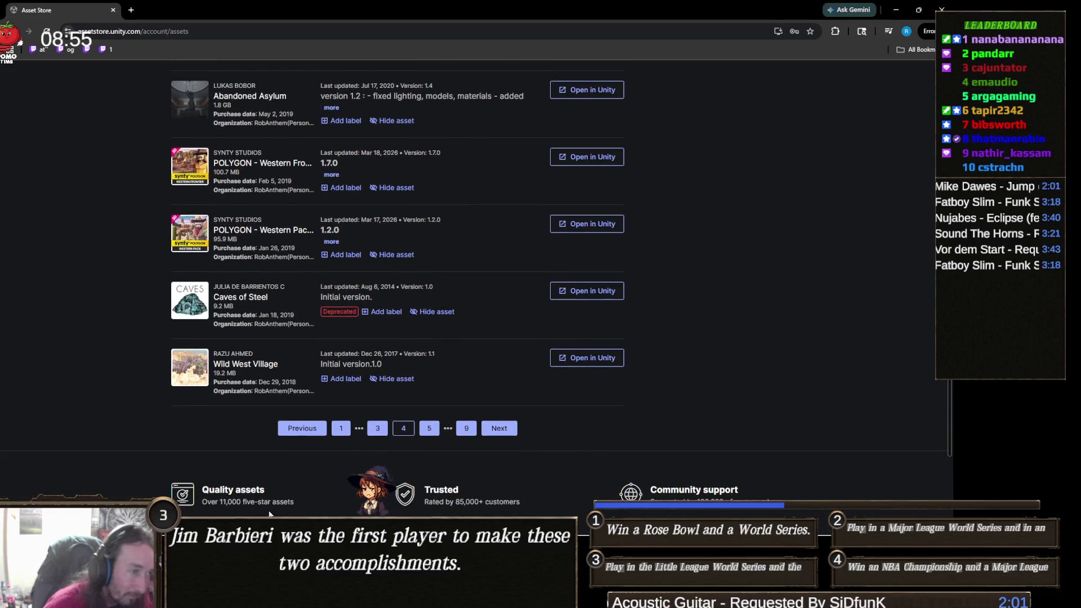
left_click(500, 431)
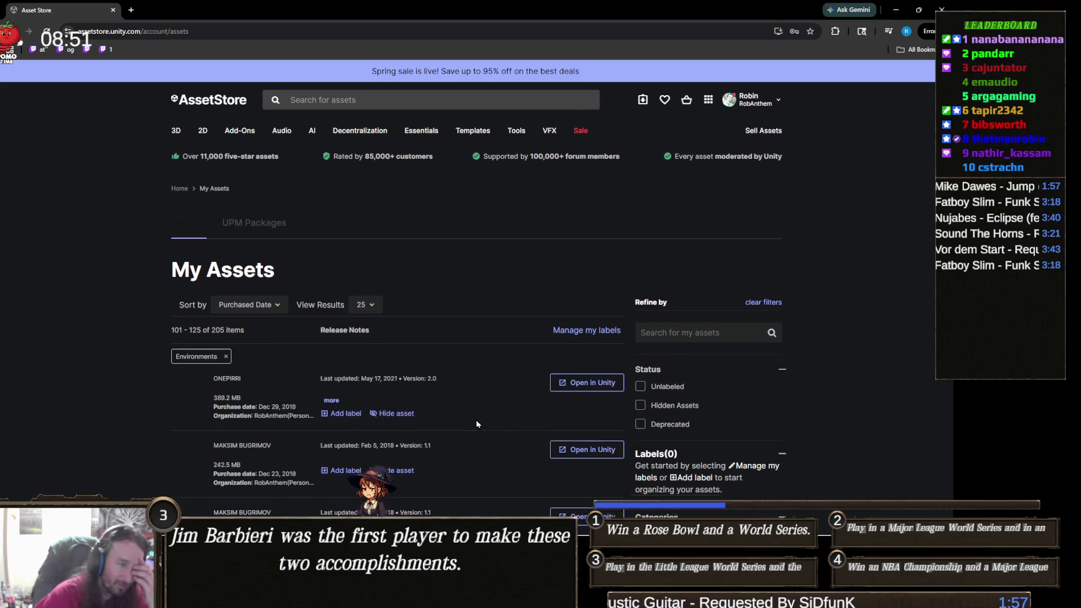
Scroll through Environments items 101–125, then minimize the browser
scroll(475, 420, "down", 5)
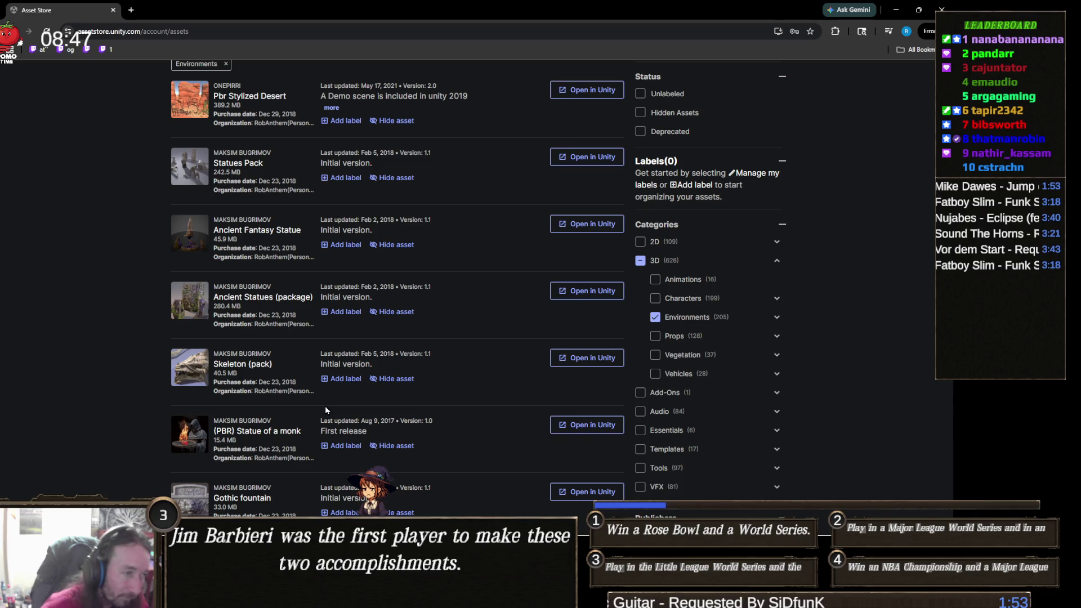
scroll(326, 407, "down", 3)
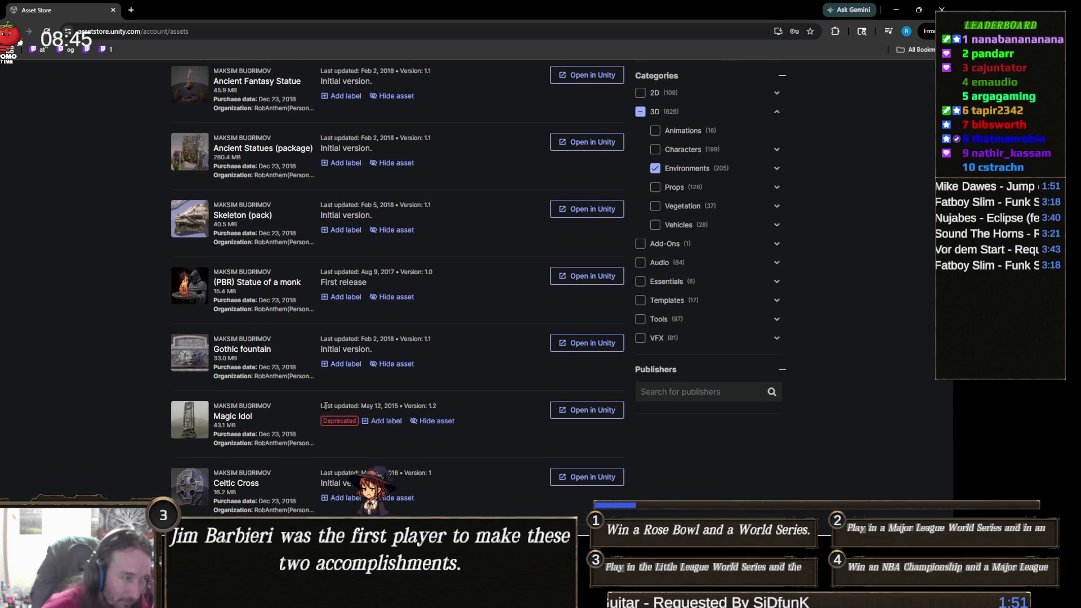
scroll(326, 406, "down", 1)
scroll(325, 407, "down", 3)
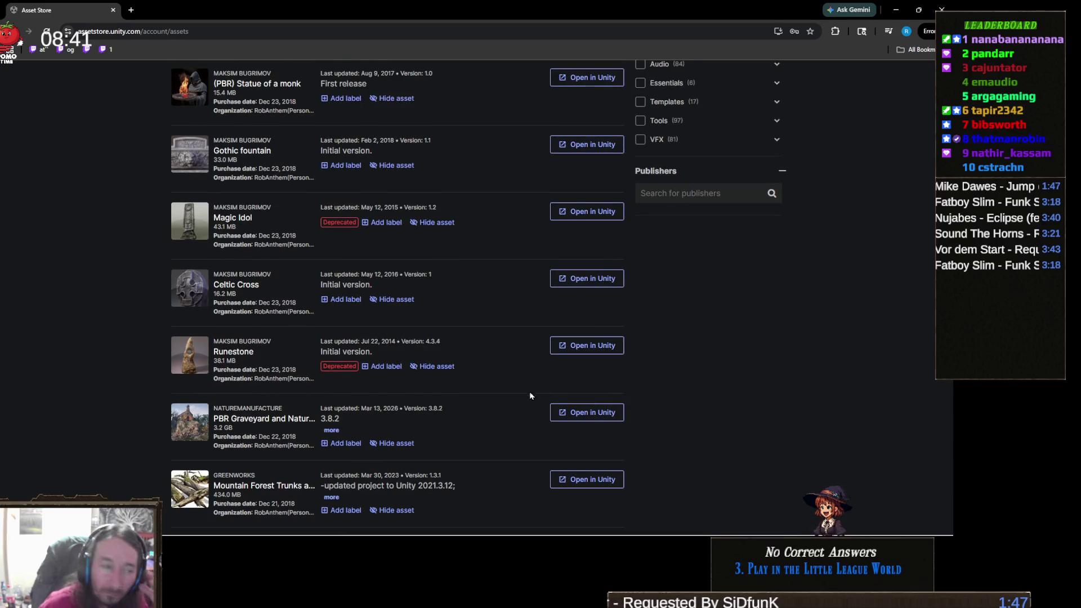
scroll(497, 397, "down", 6)
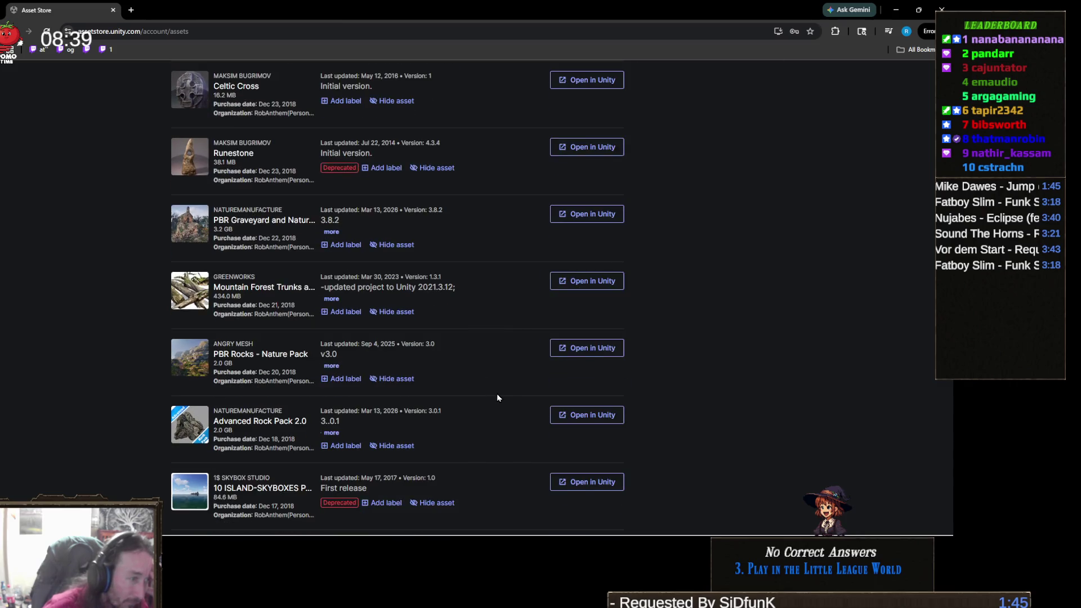
scroll(497, 398, "down", 6)
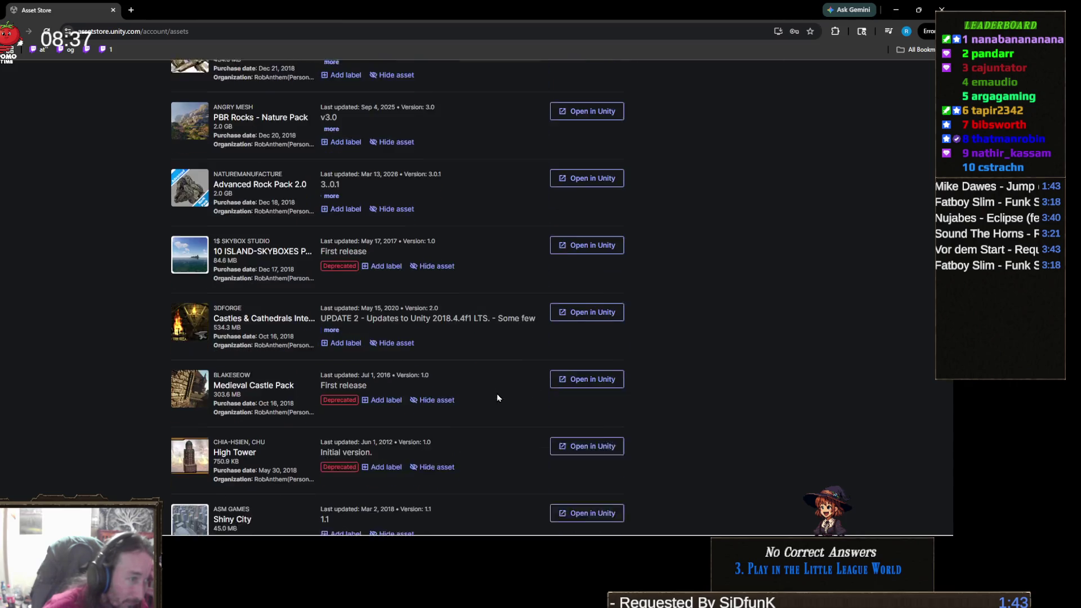
scroll(497, 398, "down", 1)
scroll(497, 398, "down", 4)
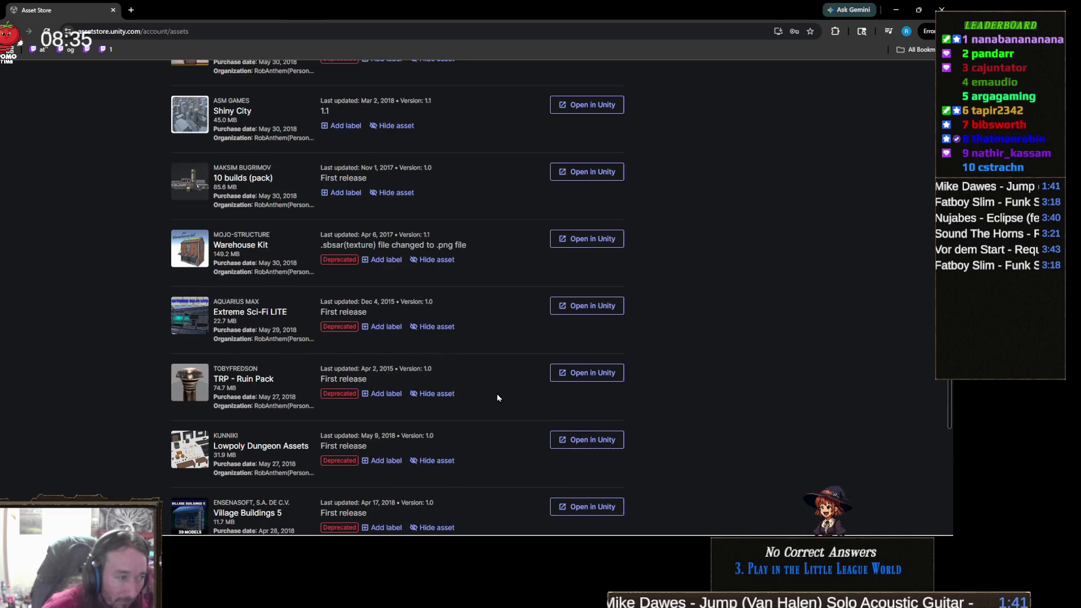
scroll(497, 398, "down", 3)
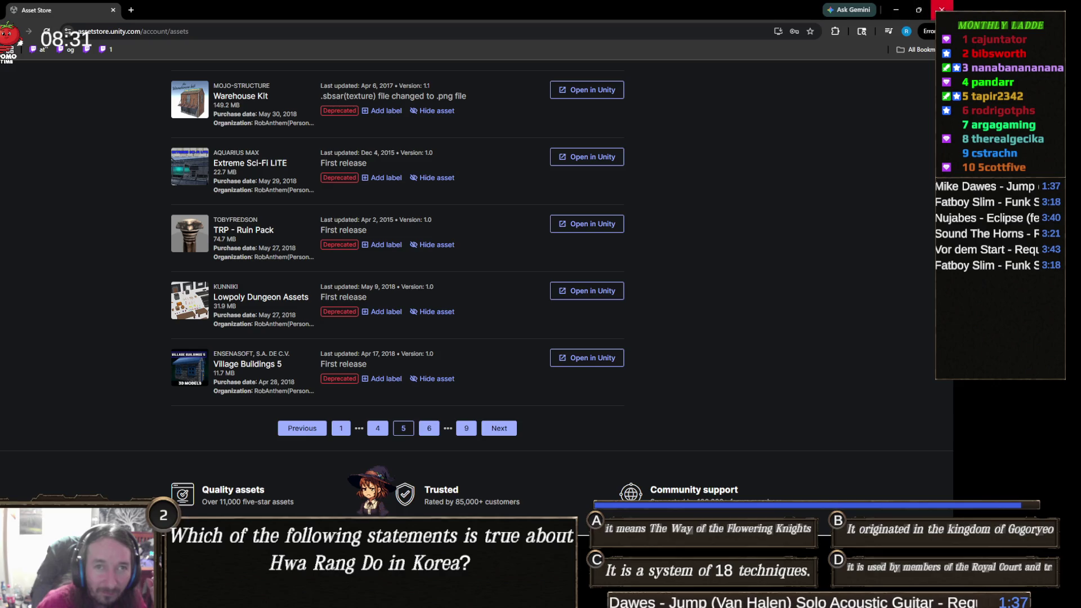
left_click(941, 10)
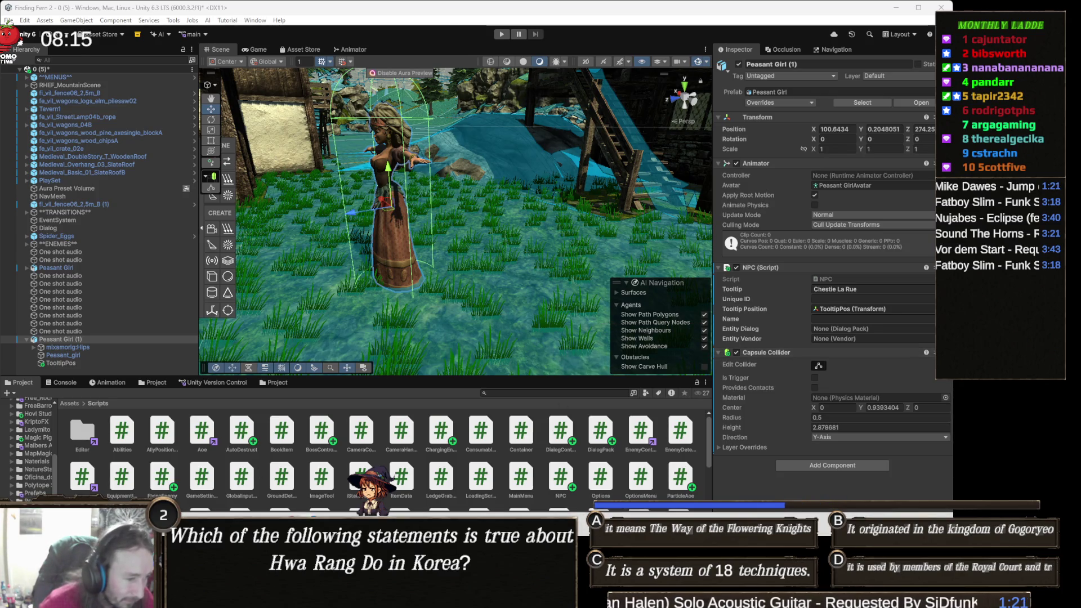
Bring up the TwitchGame File Explorer window from the taskbar
mouse_move(287, 599)
mouse_move(331, 600)
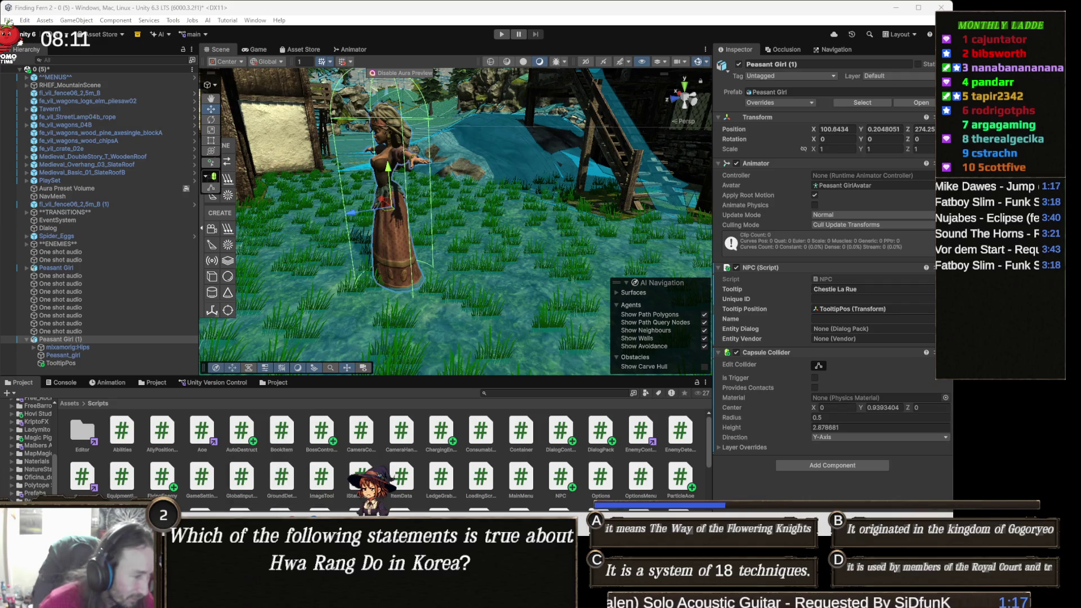
mouse_move(133, 599)
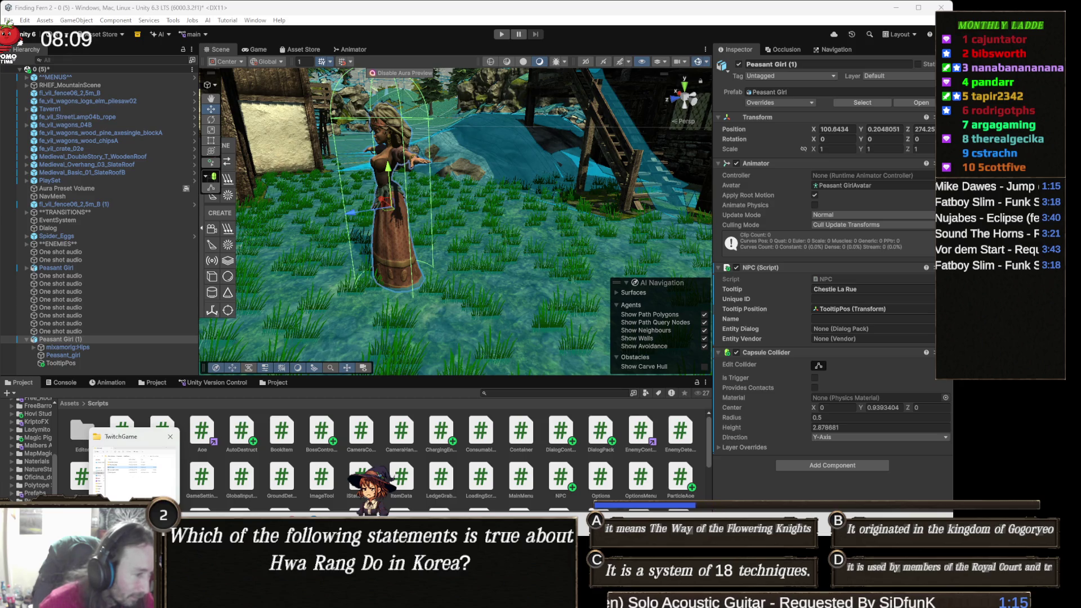
left_click(136, 486)
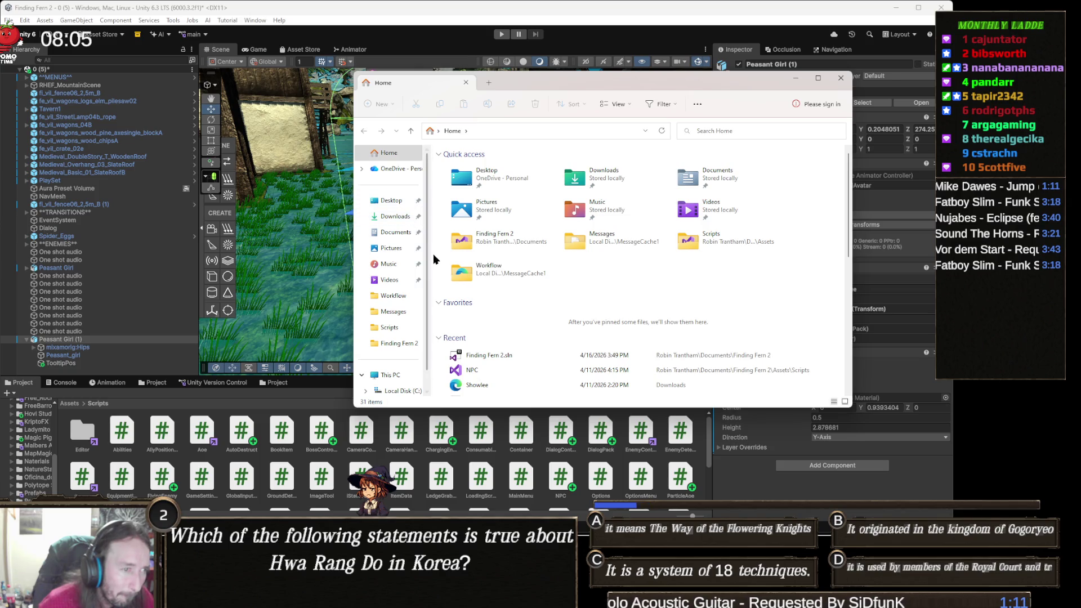
Show the Documents folder in File Explorer and scroll through its contents
left_click(403, 233)
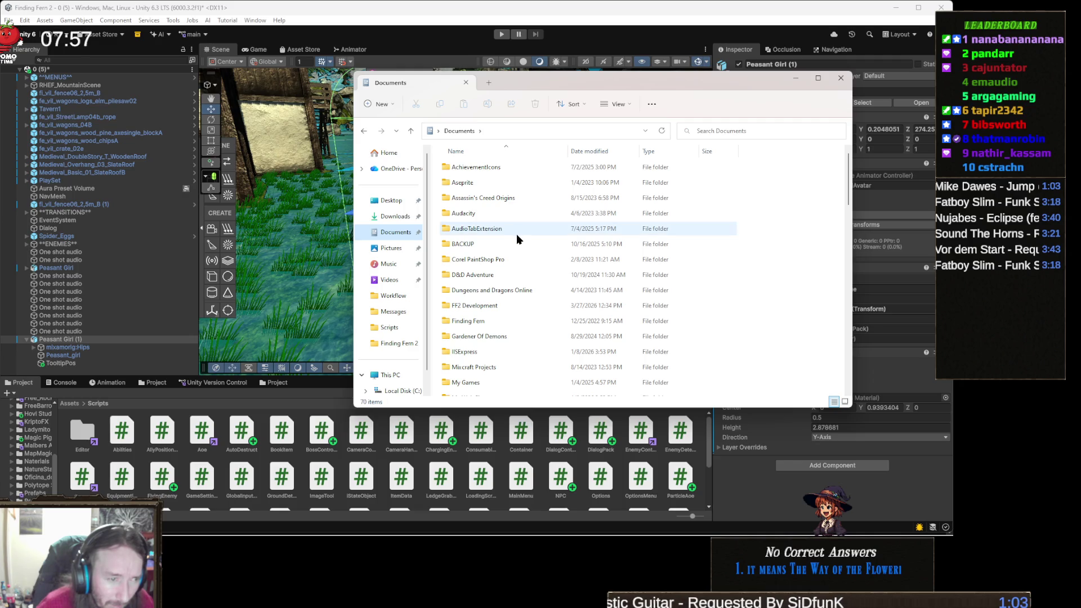
scroll(516, 234, "down", 1)
scroll(516, 238, "down", 1)
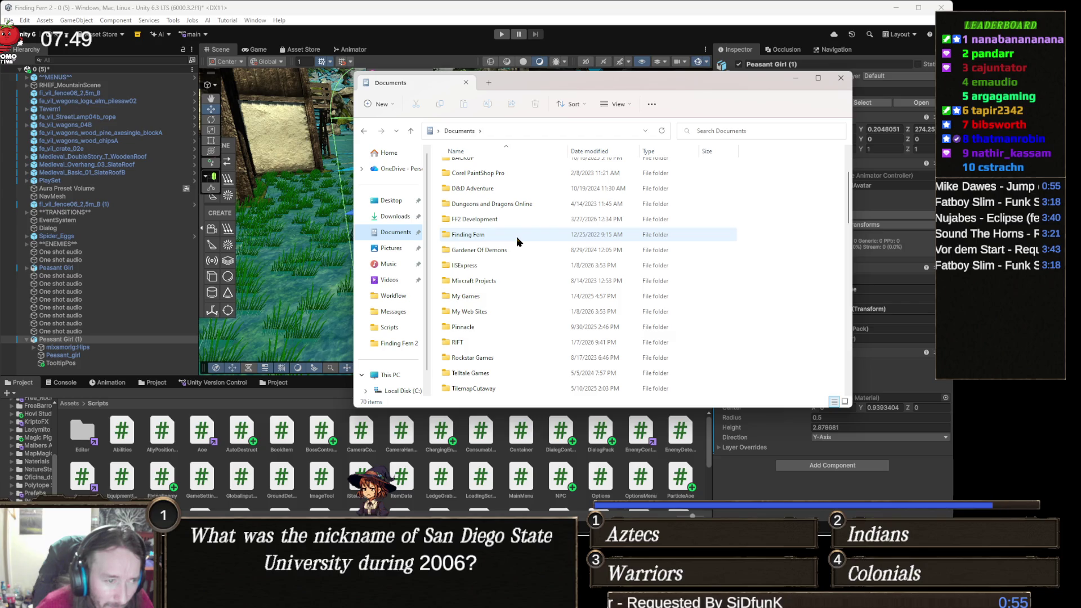
scroll(517, 241, "down", 2)
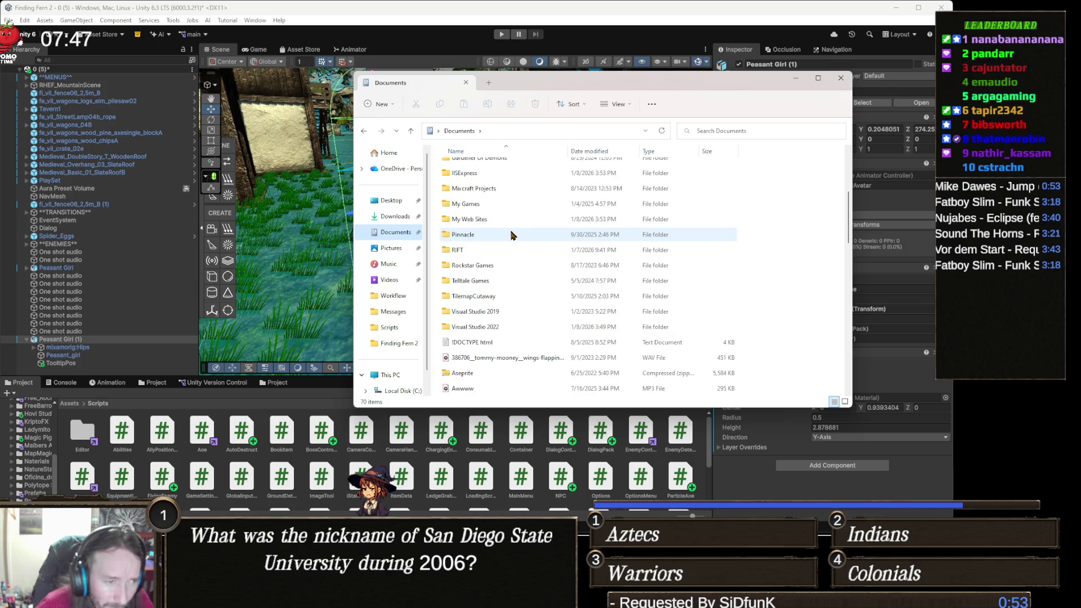
scroll(511, 235, "down", 2)
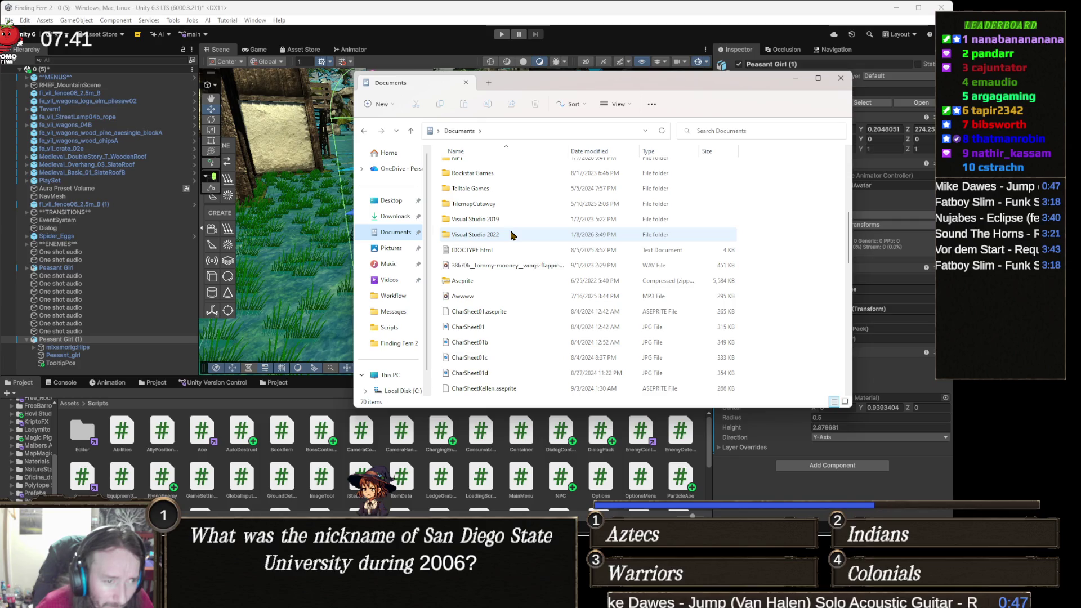
scroll(511, 235, "down", 1)
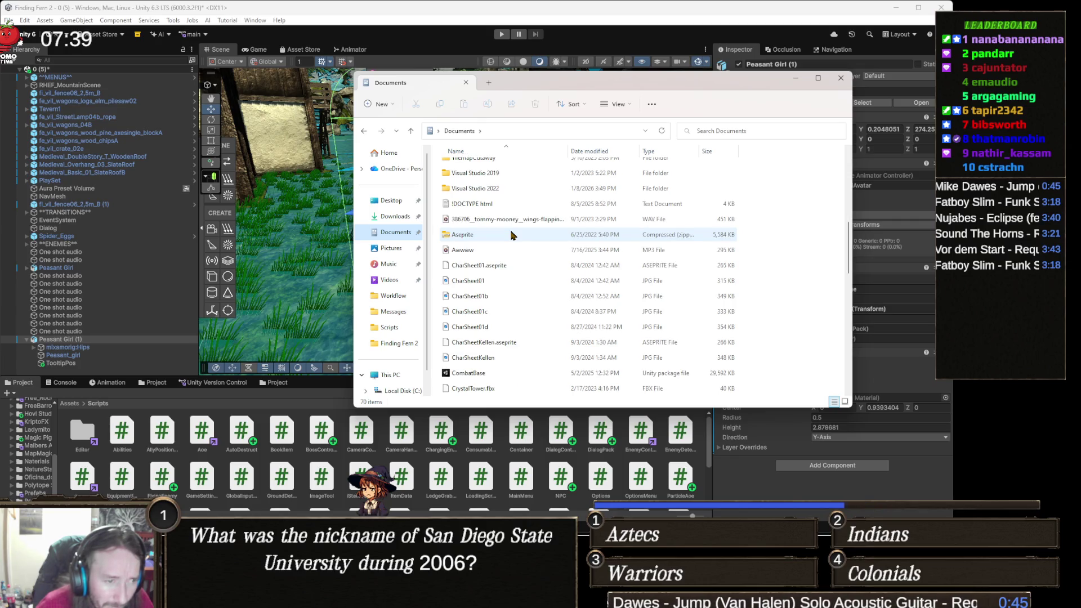
scroll(512, 235, "down", 1)
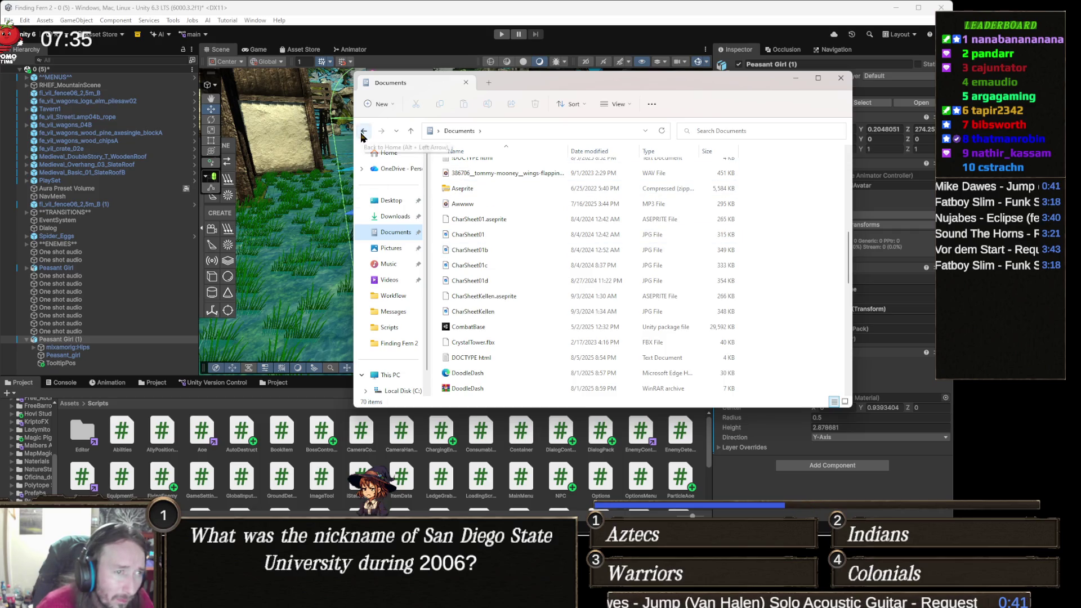
Open the Aseprite folder inside Documents
left_click(513, 130)
left_click(504, 234)
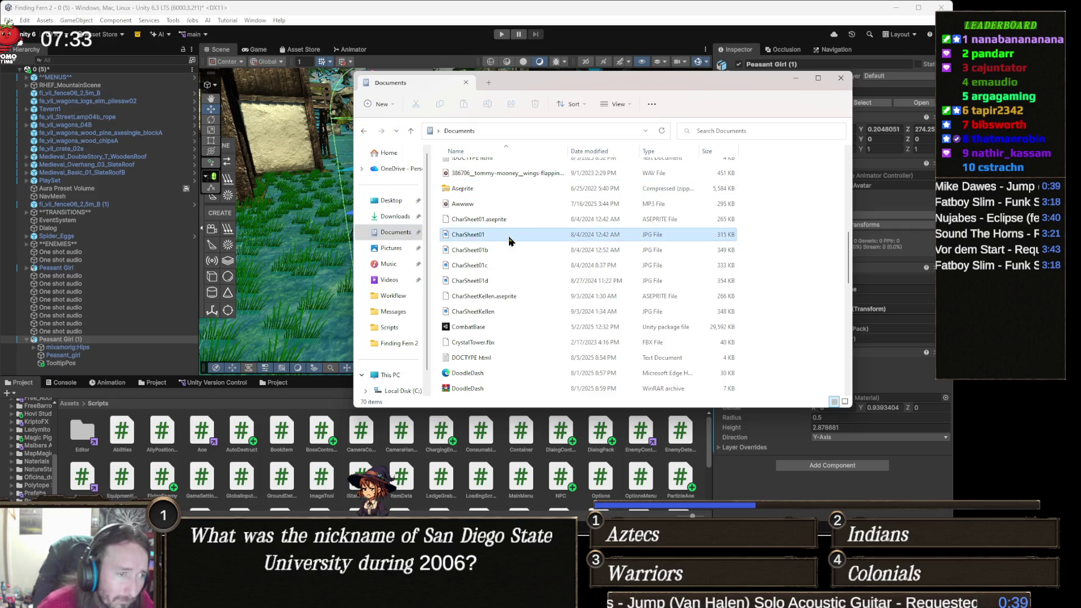
scroll(490, 234, "up", 8)
left_click(475, 183)
double_click(475, 183)
Edit the address bar path to remove OneDrive and reach the Documents folder
left_click(534, 130)
left_click_drag(557, 131, 532, 131)
key("BackSpace")
double_click(484, 130)
key("BackSpace")
key("Return")
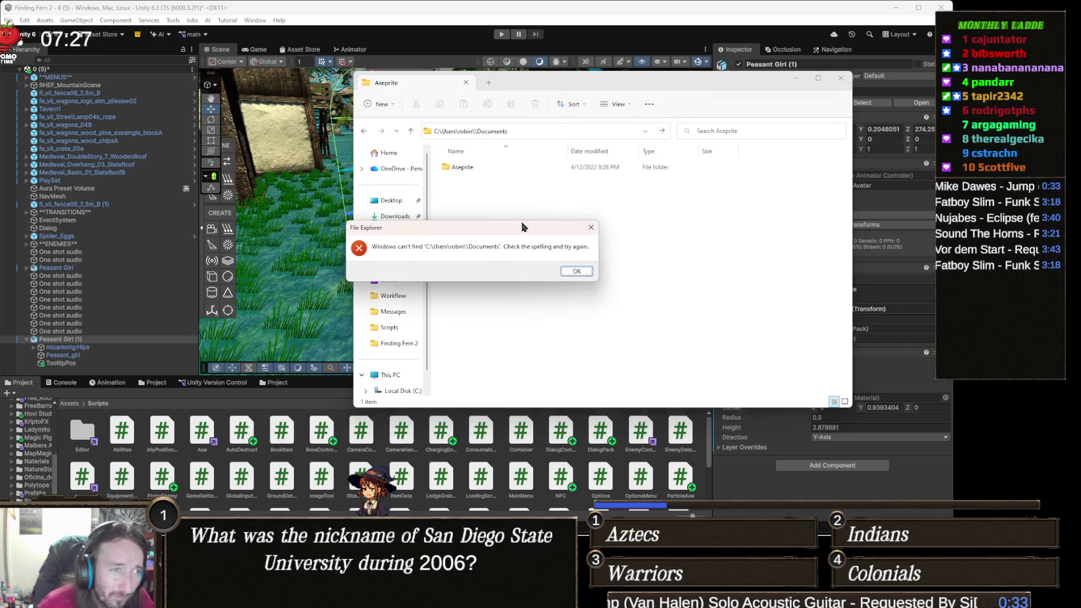
key("Return")
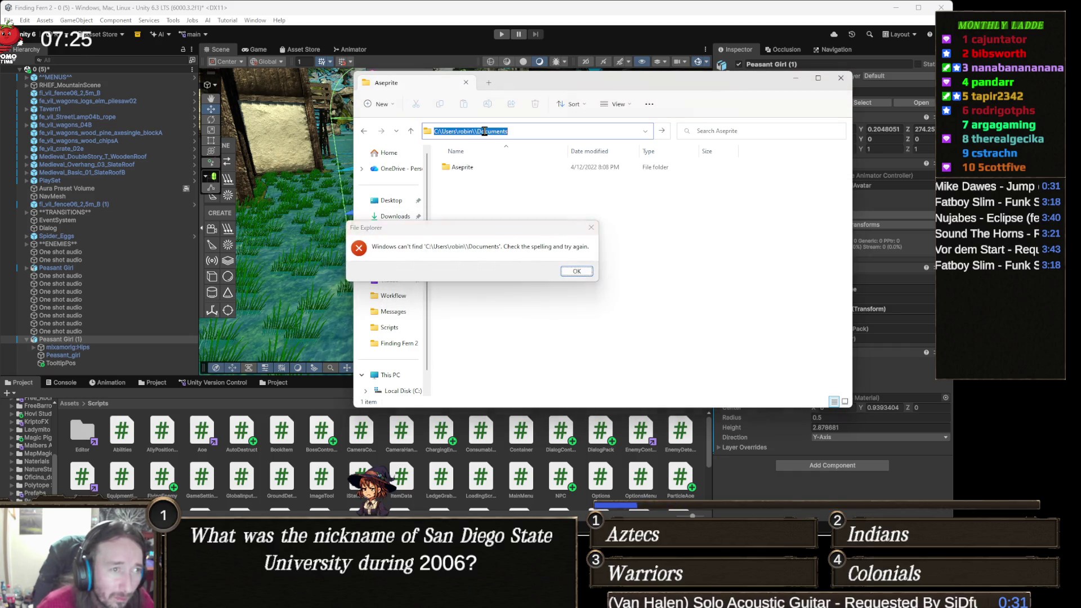
left_click(478, 132)
key("BackSpace")
key("Return")
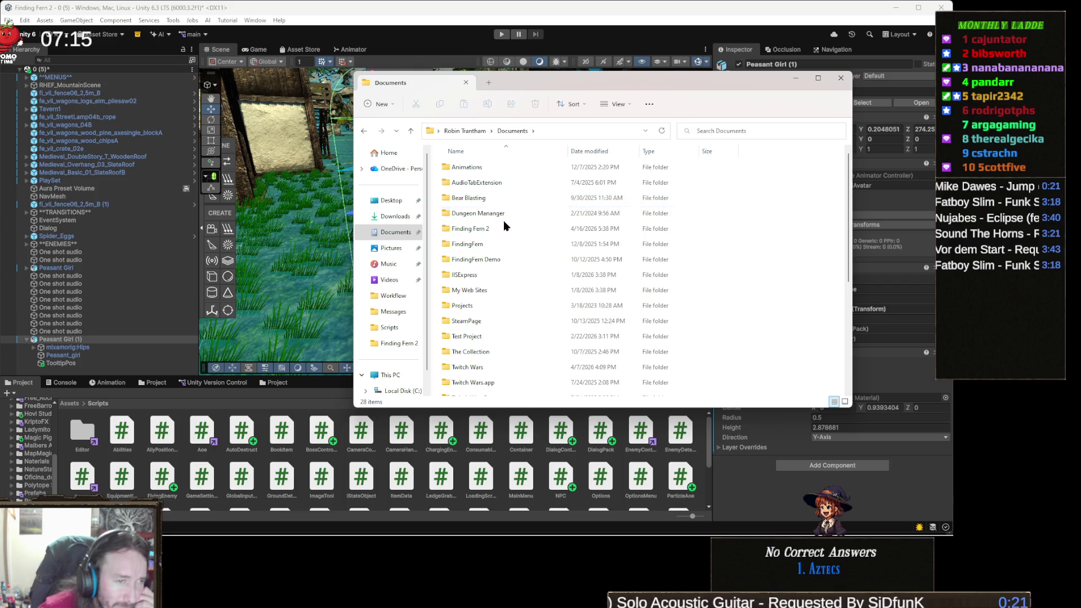
Open the Bear Blasting project folder and then its Assets folder
mouse_move(513, 248)
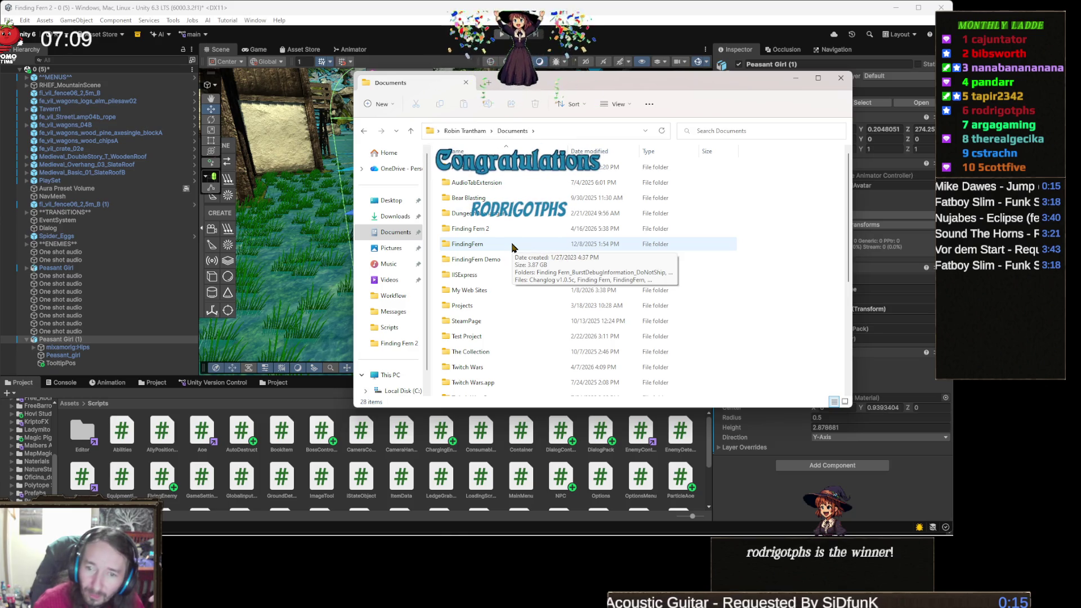
left_click(480, 217)
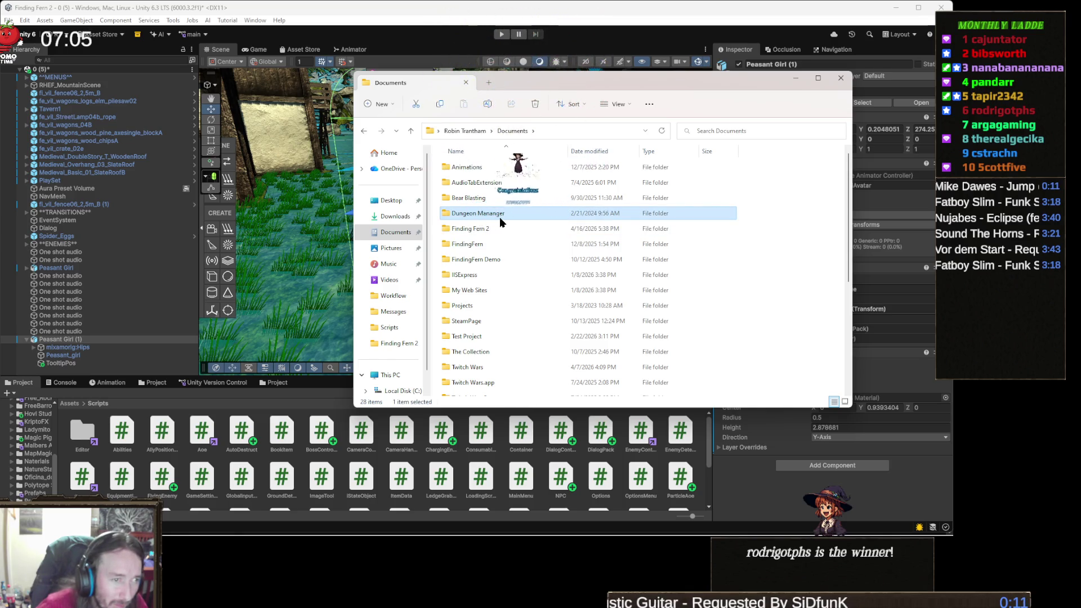
key("Up")
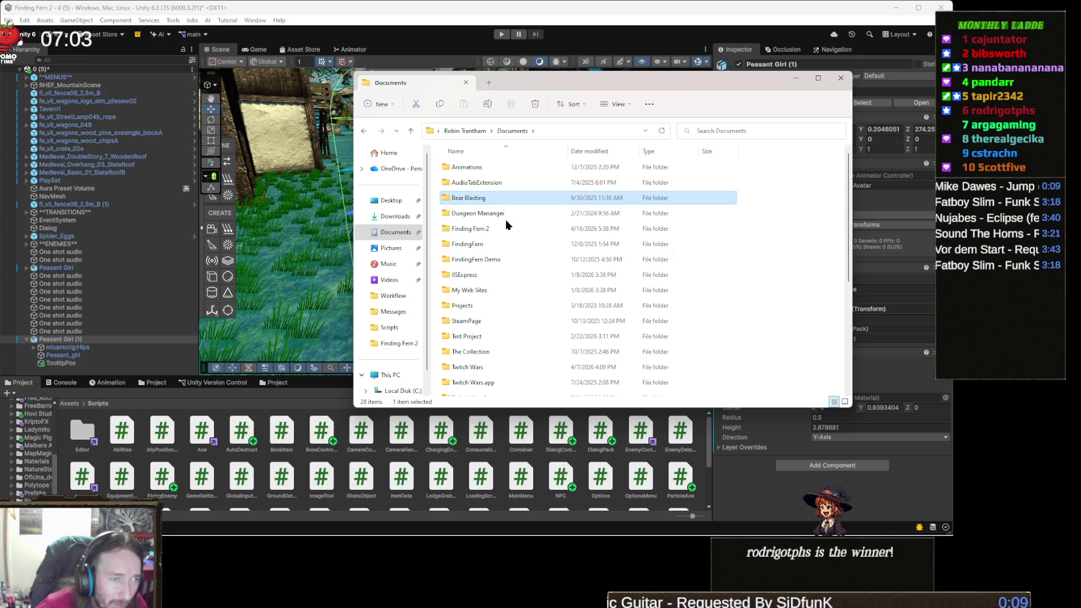
key("Return")
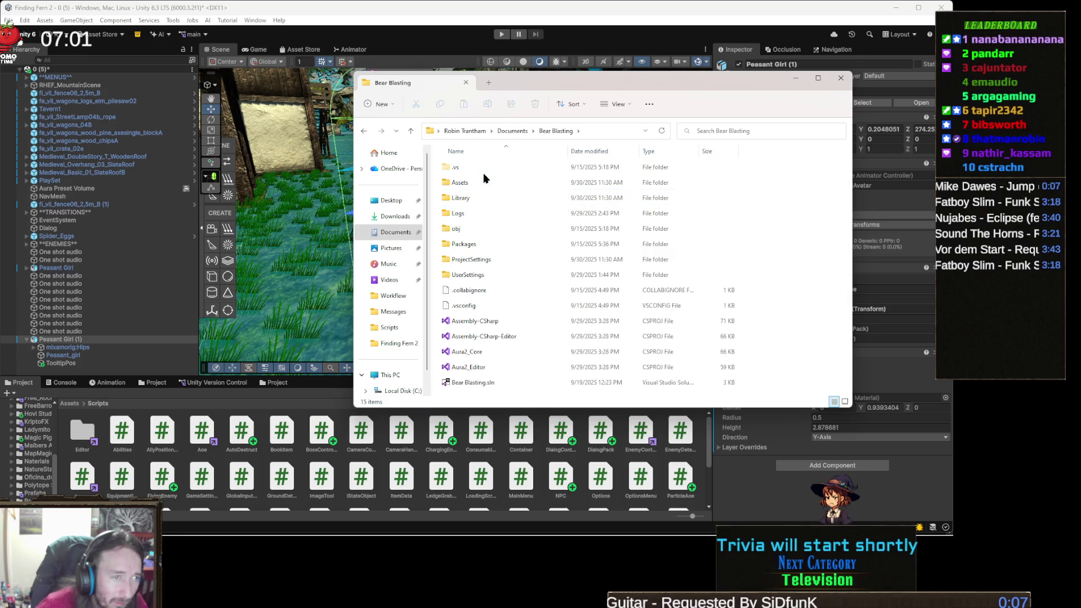
double_click(477, 185)
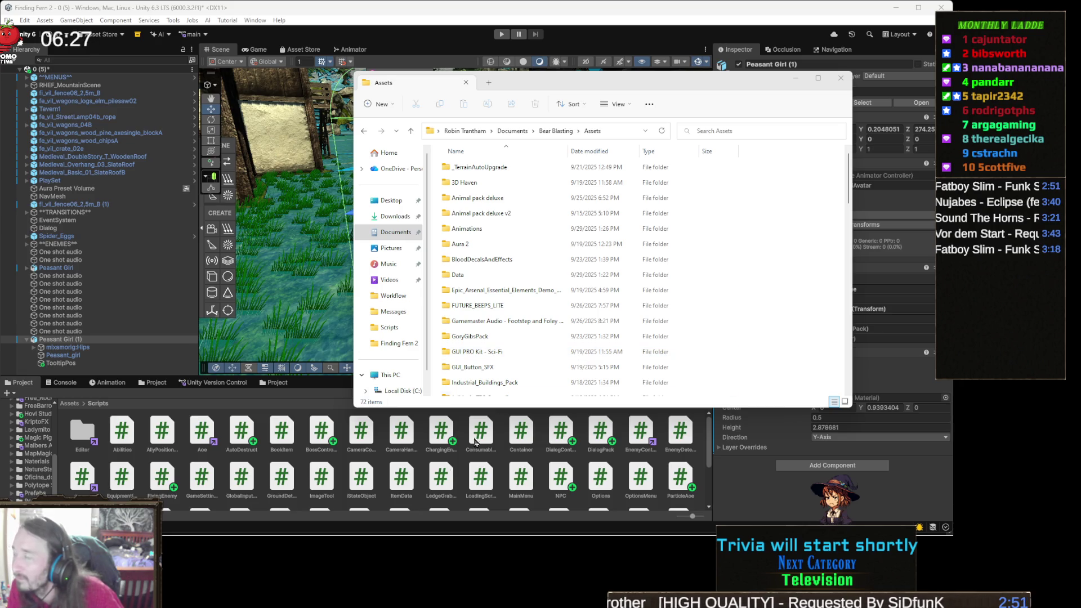
Bring the Twitch Wars game window to the front from the taskbar
mouse_move(434, 529)
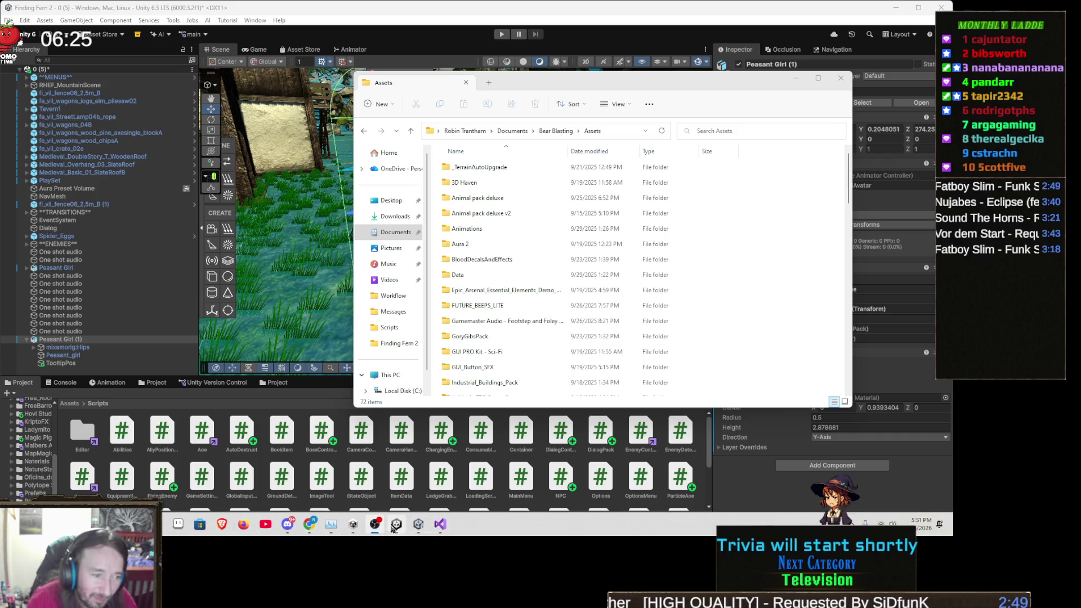
left_click(394, 532)
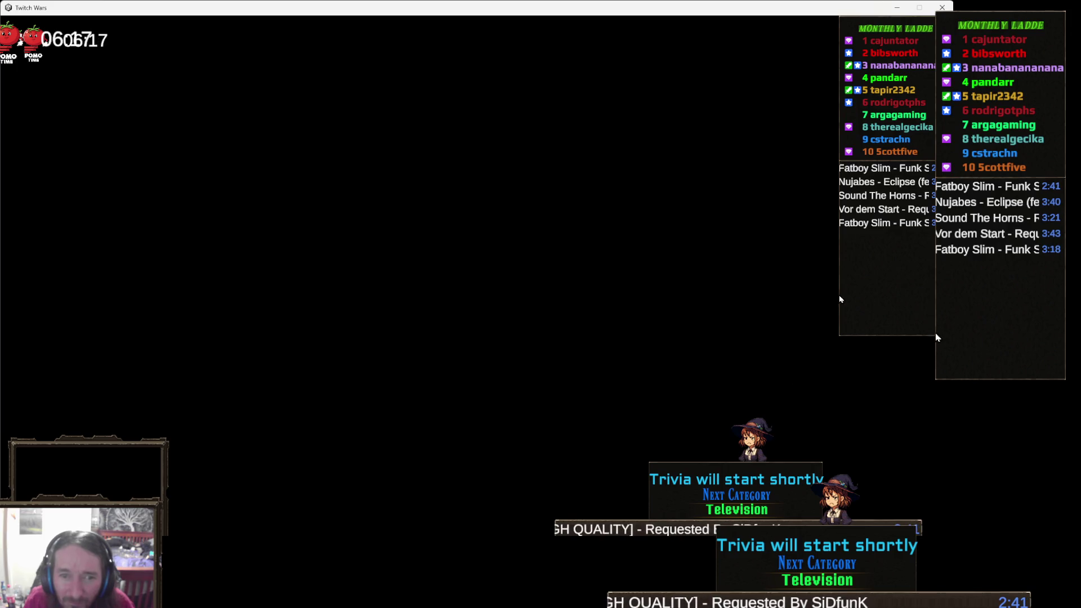
left_click(898, 7)
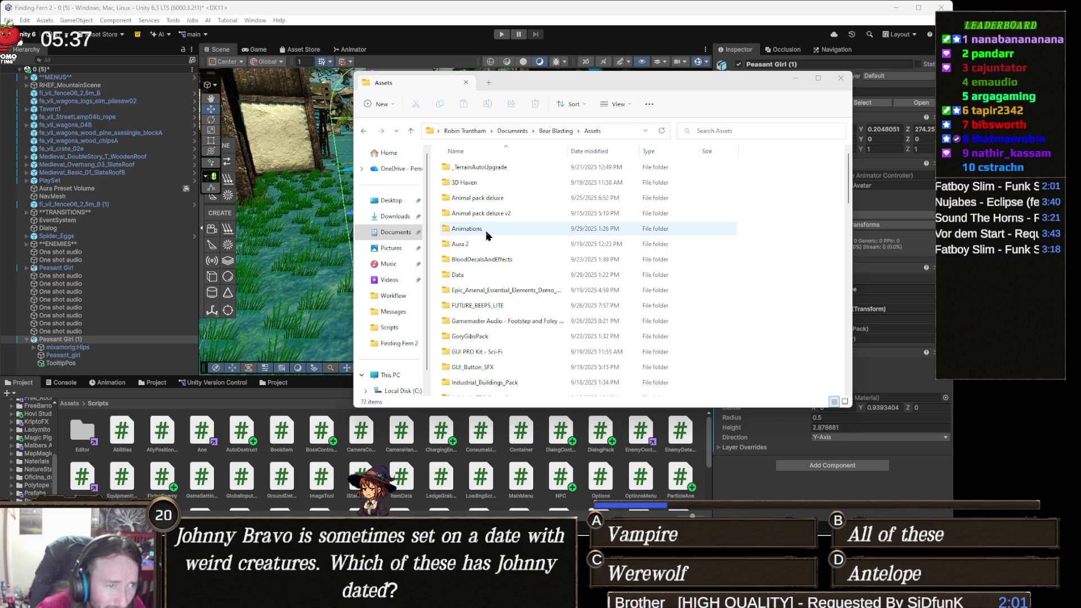
Select Animations, browse Bear Blasting's Assets list, and open the 3D Haven folder
left_click(486, 235)
scroll(499, 243, "down", 1)
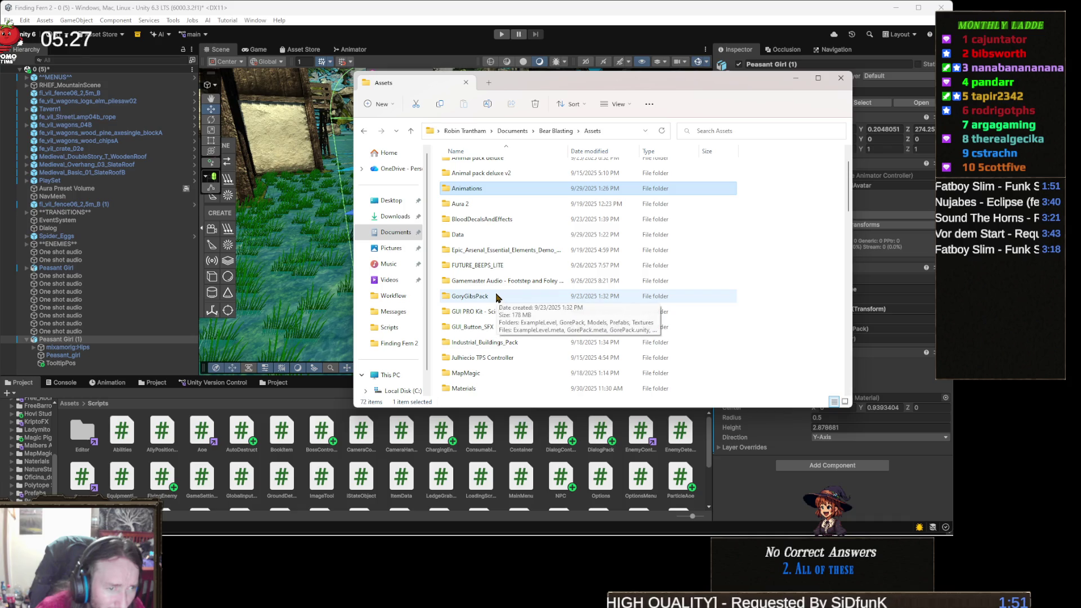
scroll(507, 304, "down", 1)
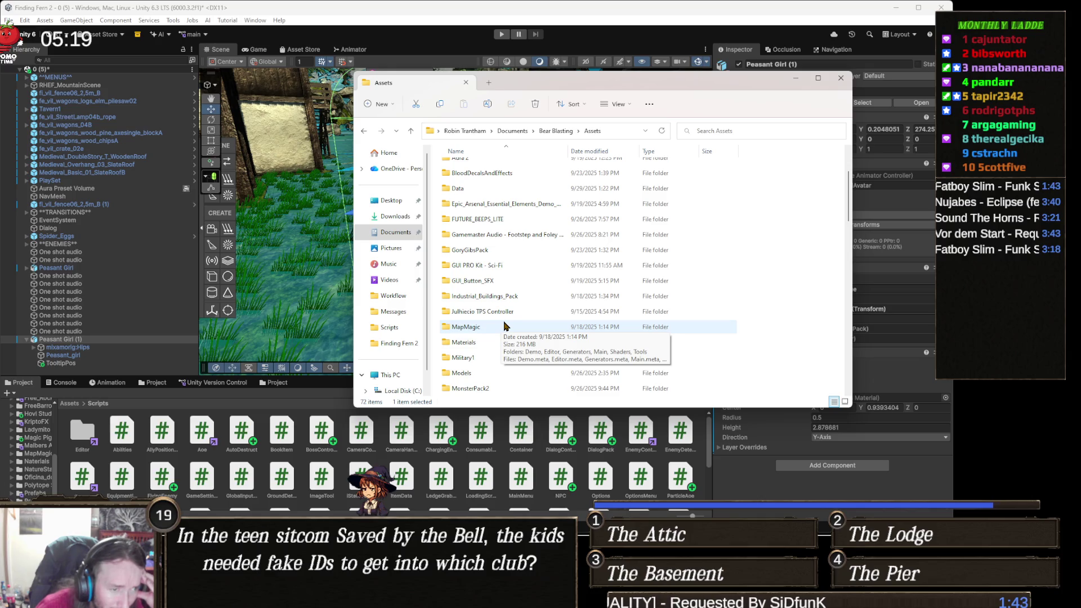
scroll(515, 318, "down", 1)
scroll(515, 316, "down", 1)
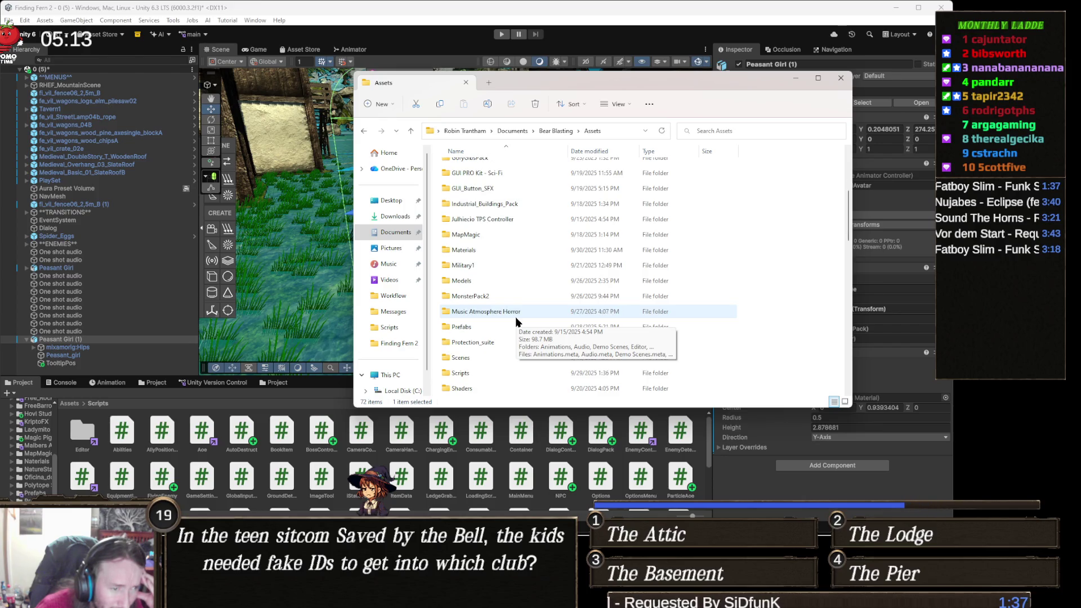
scroll(515, 320, "down", 1)
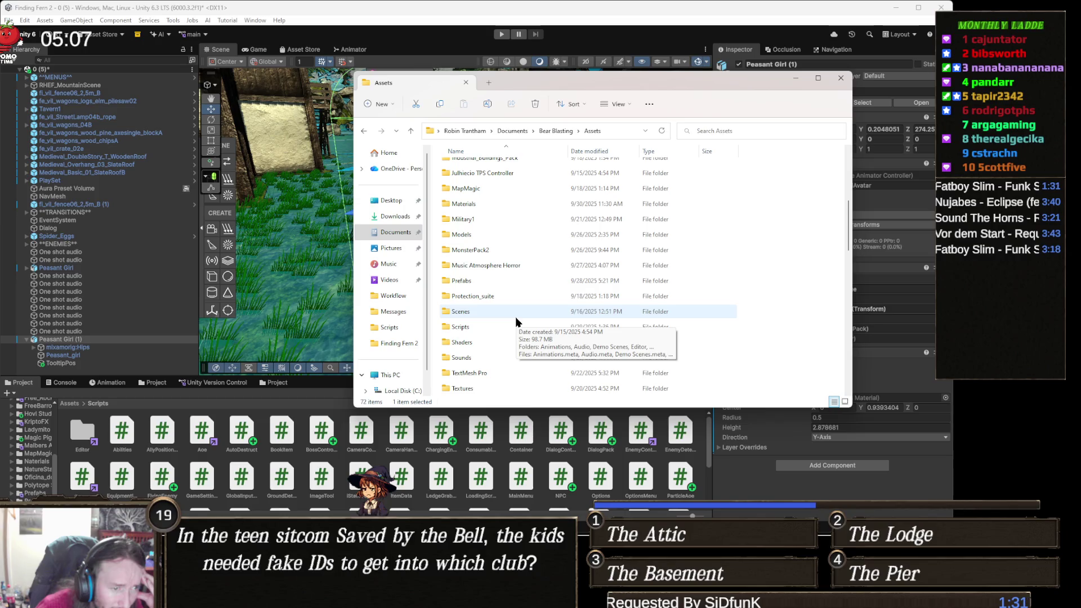
scroll(515, 317, "down", 1)
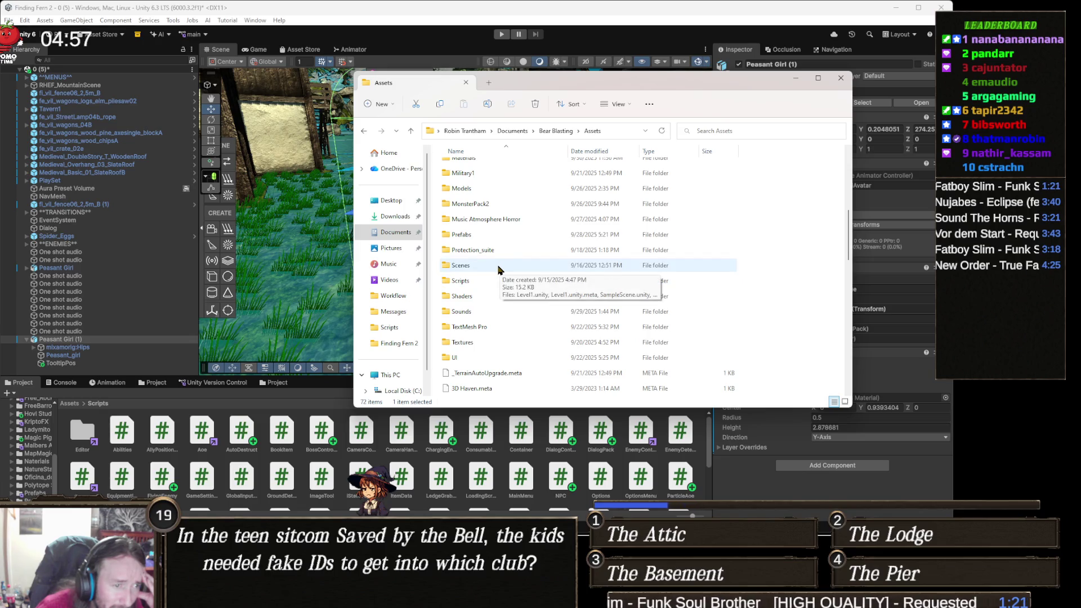
scroll(497, 270, "up", 1)
scroll(498, 270, "up", 1)
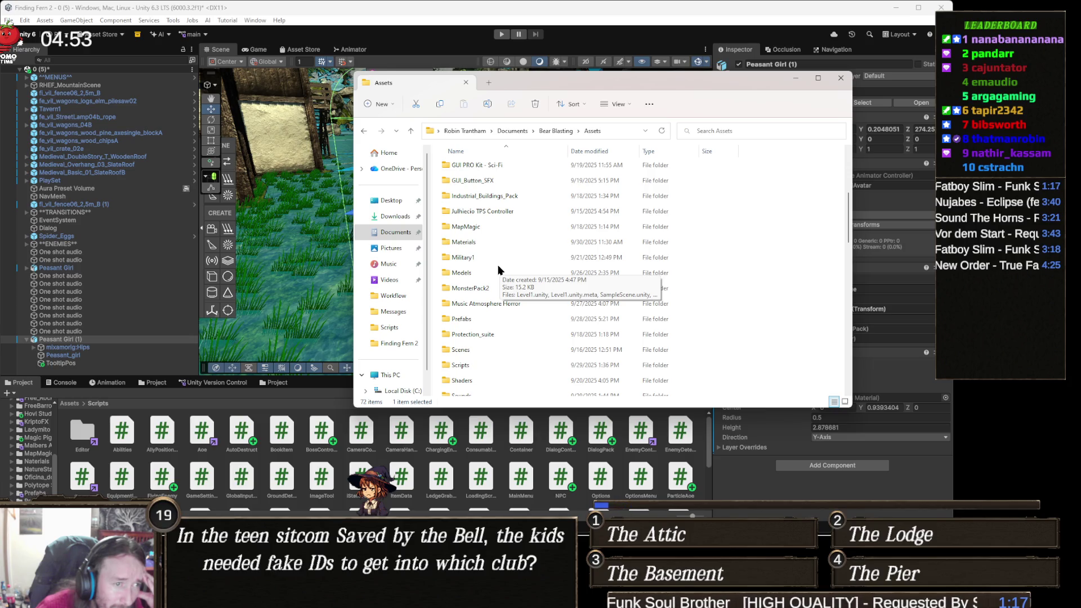
scroll(497, 270, "up", 1)
scroll(497, 270, "up", 1)
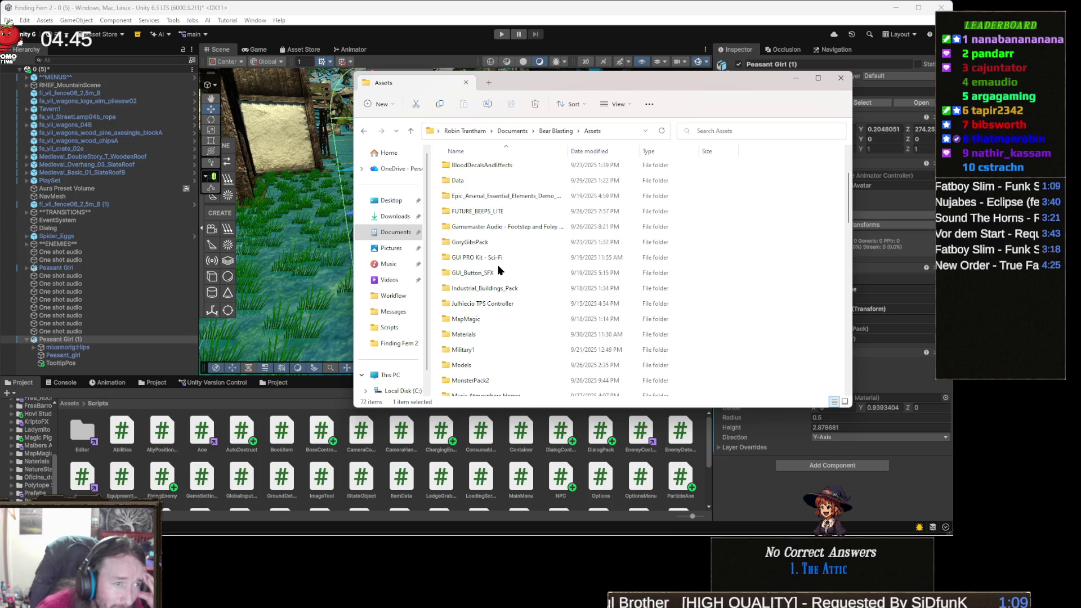
scroll(498, 269, "up", 1)
scroll(498, 270, "up", 1)
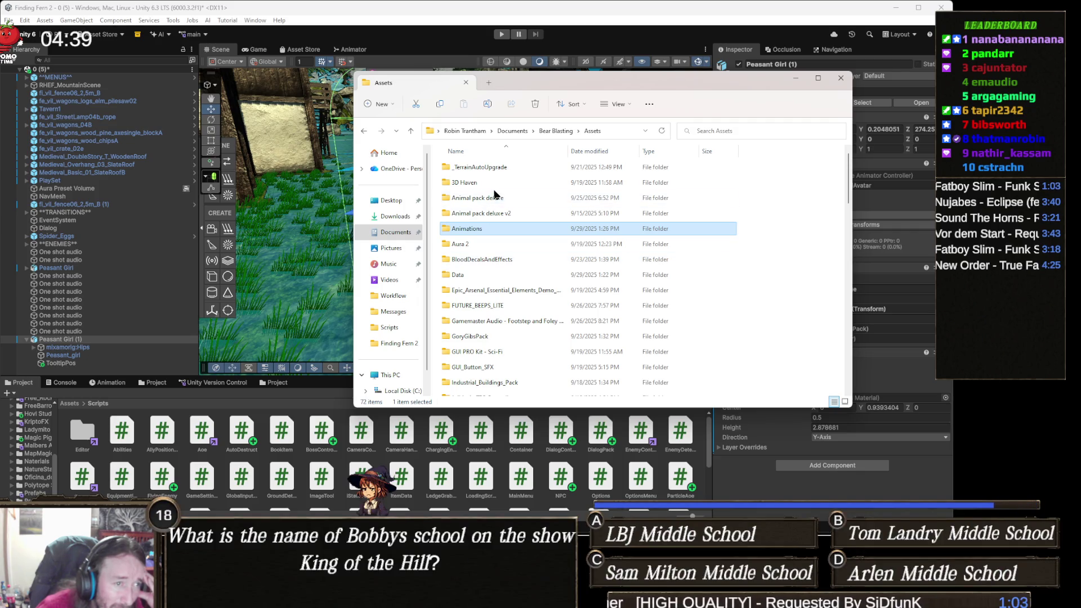
double_click(488, 185)
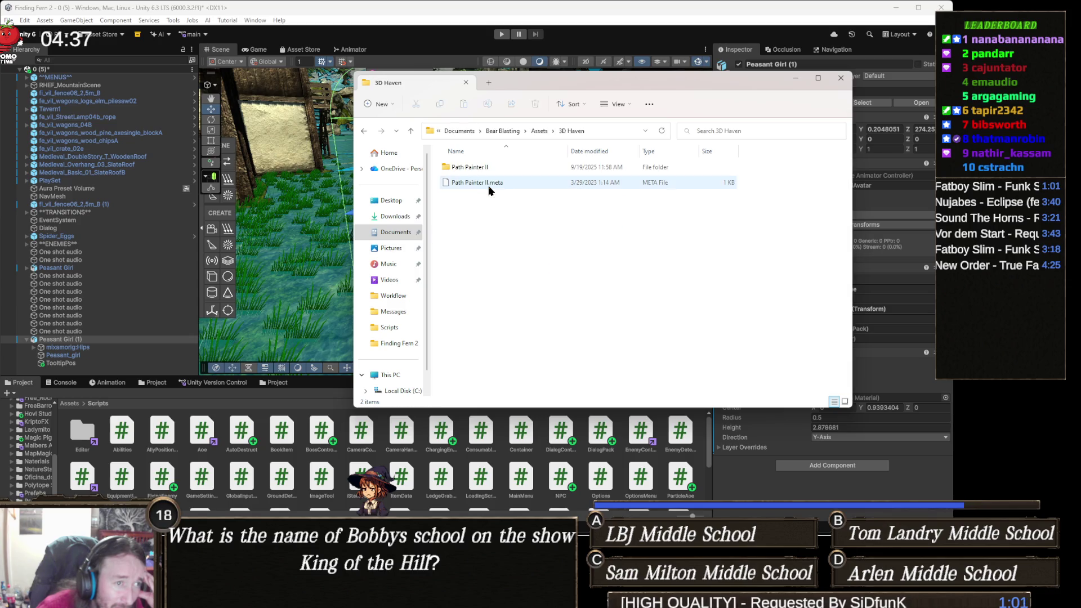
Go back to Bear Blasting's Assets folder, scroll through its contents, then close File Explorer
left_click(364, 131)
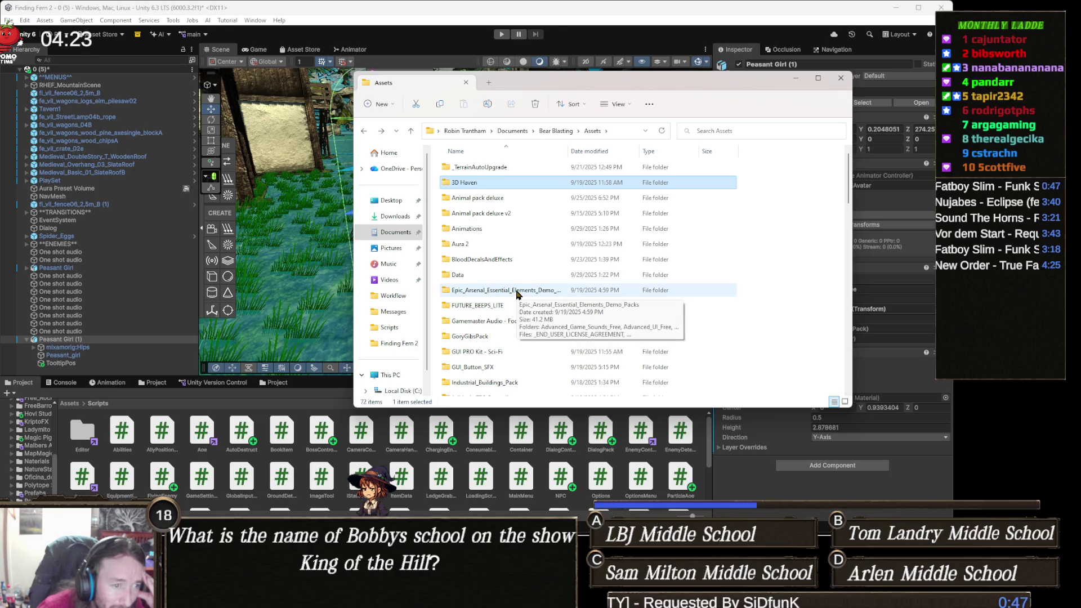
scroll(510, 320, "down", 1)
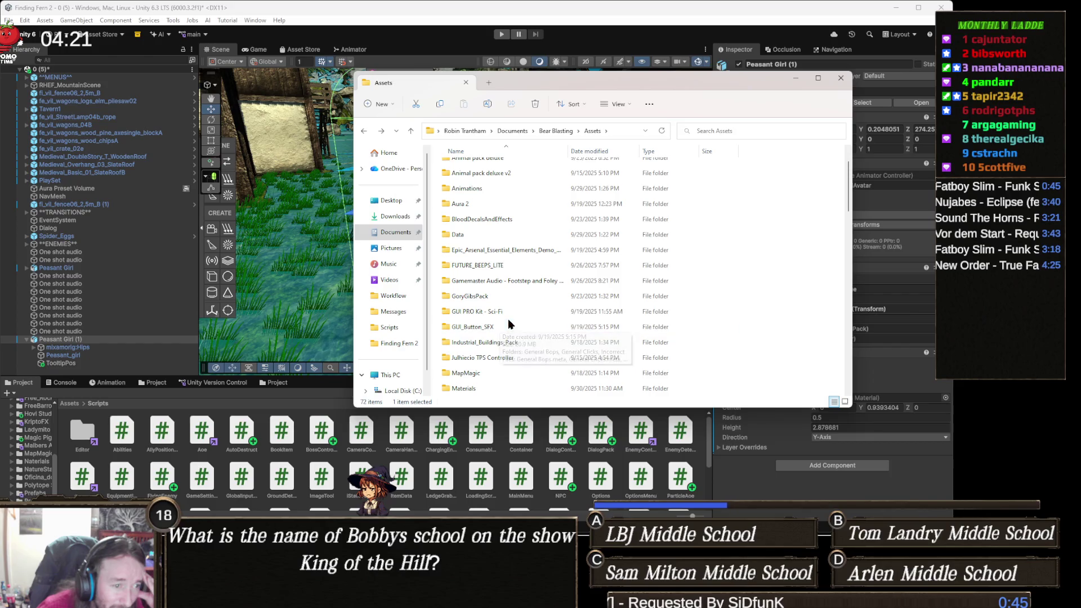
scroll(514, 315, "down", 1)
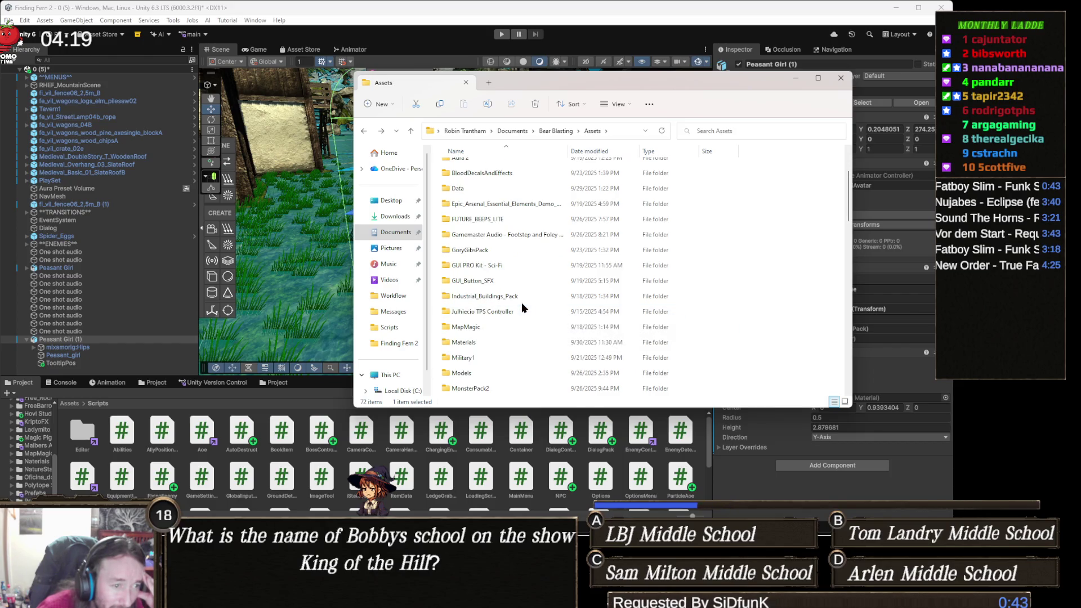
scroll(512, 315, "down", 2)
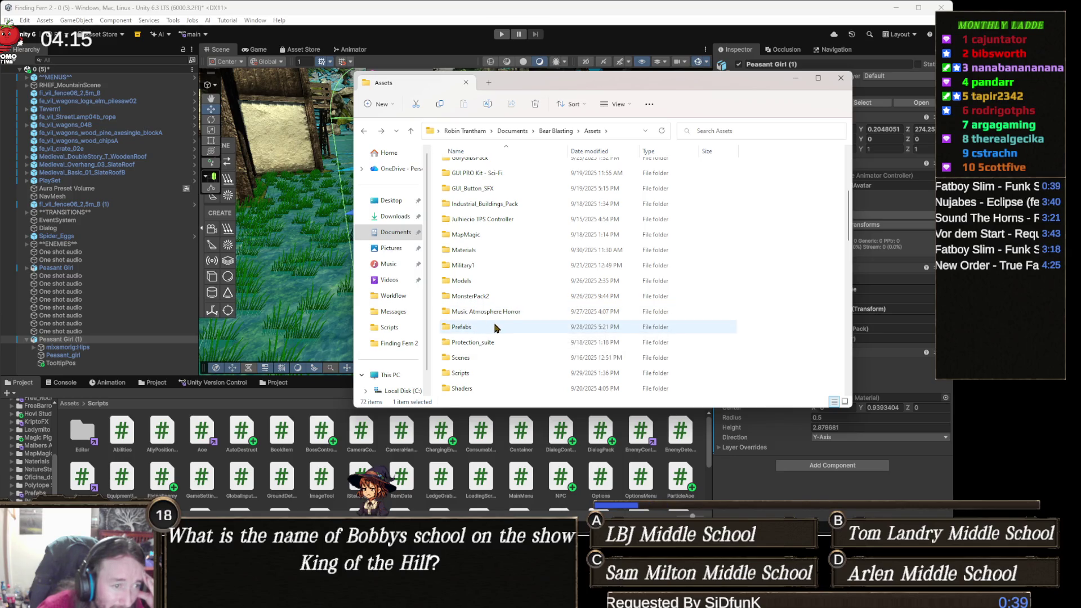
scroll(510, 312, "down", 2)
scroll(509, 311, "down", 2)
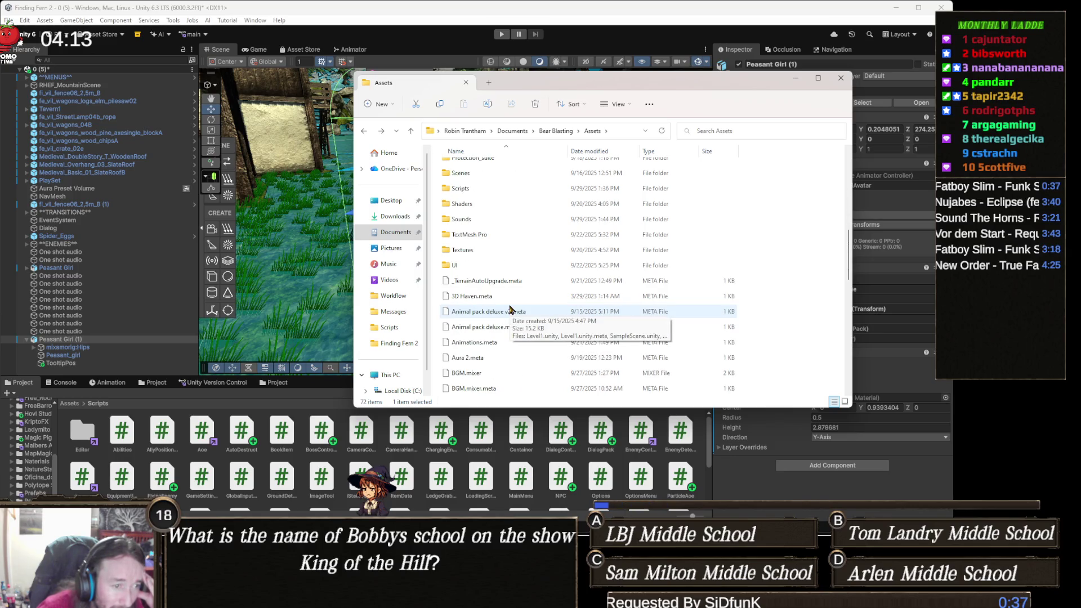
left_click(842, 79)
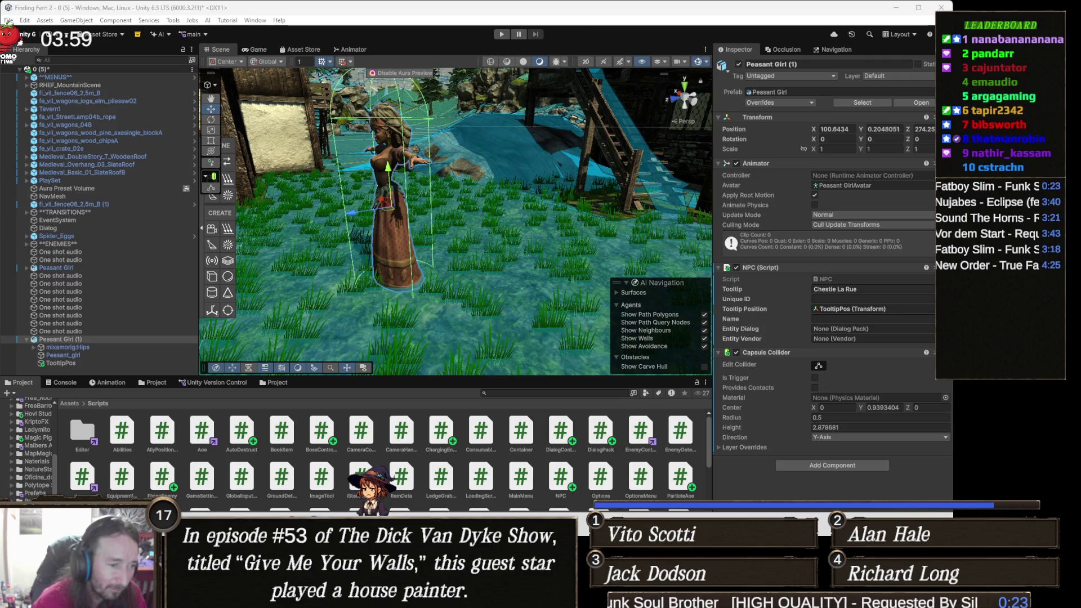
Switch to the DialogControl.cs script in Visual Studio with Alt+Tab
key("alt+Tab")
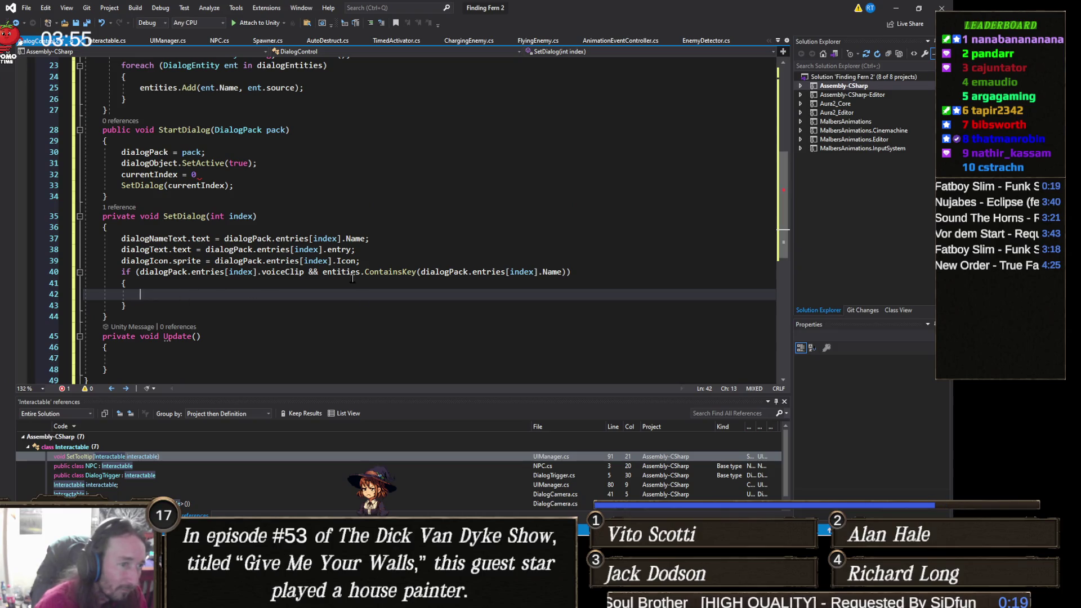
On line 42 inside the if block, type entities[dialogPack.entries[index].Name], correcting a mistyped member
left_click(332, 273)
key("Down")
left_click(319, 295)
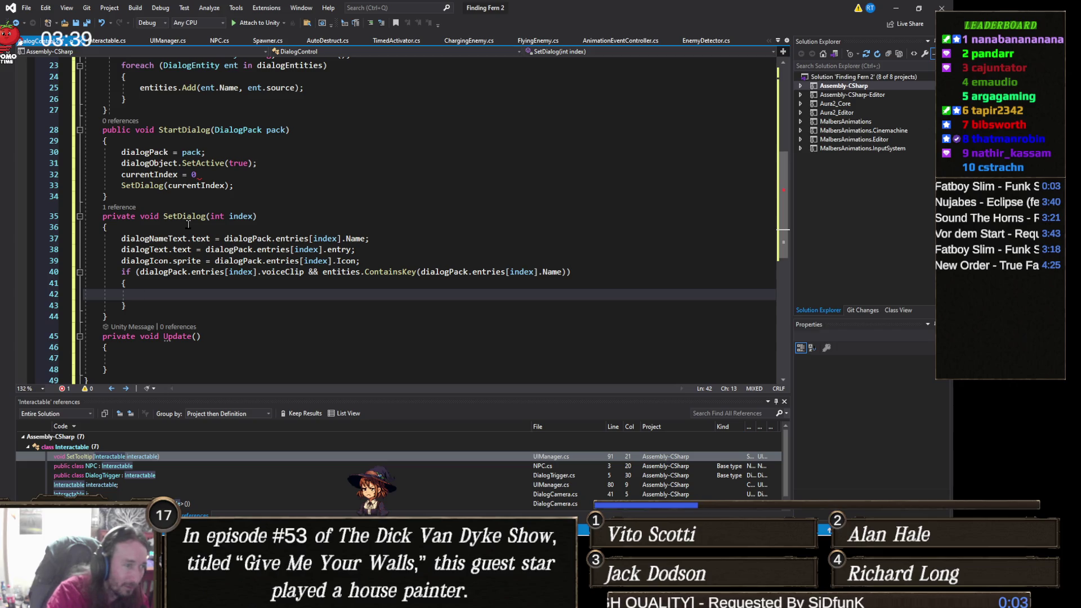
type("entit")
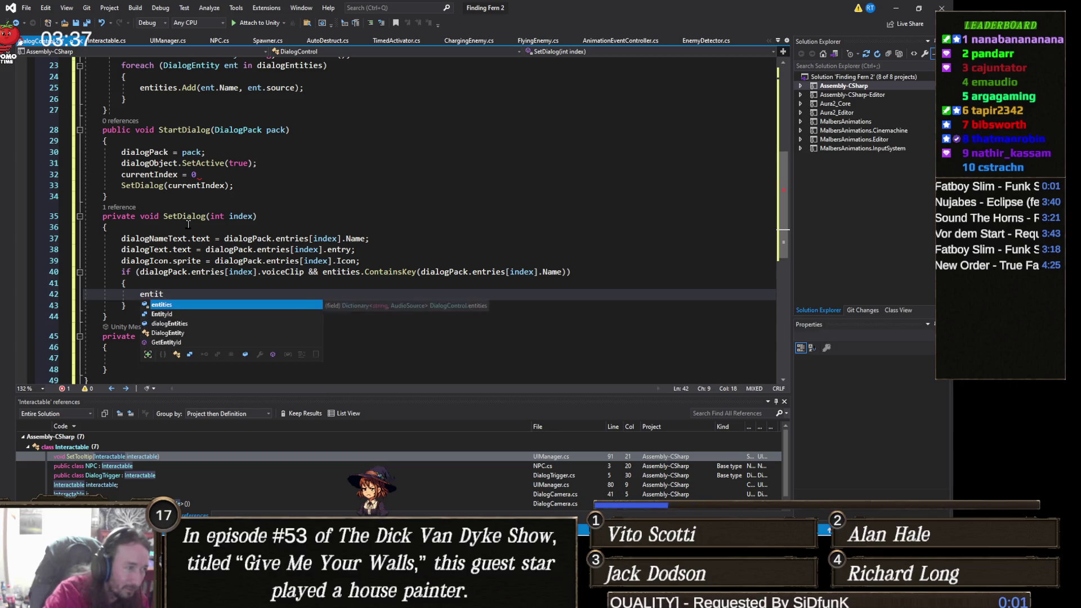
type("ies[")
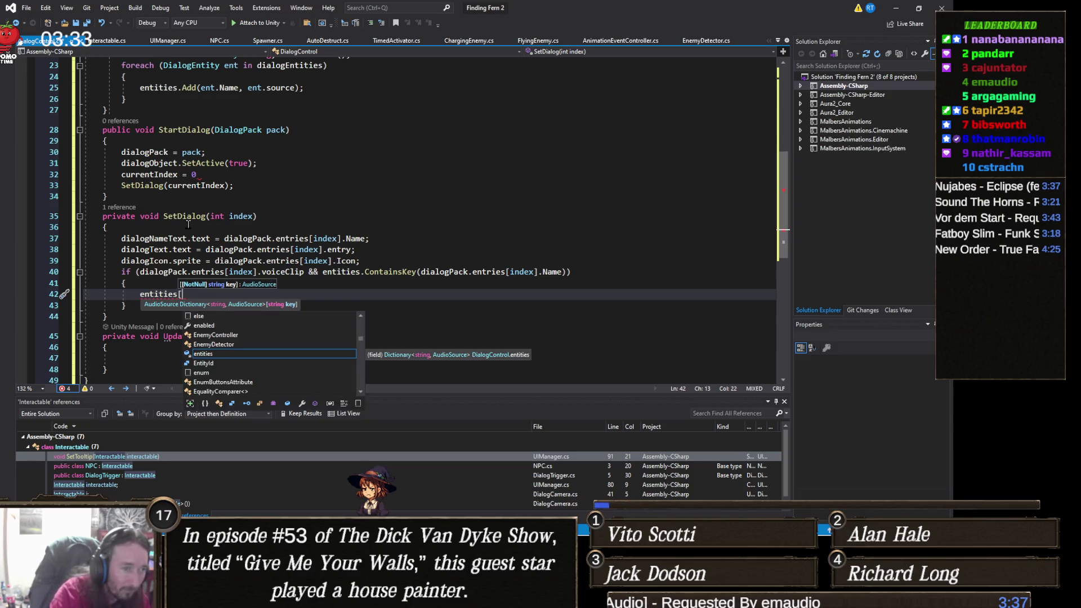
type("dialogp")
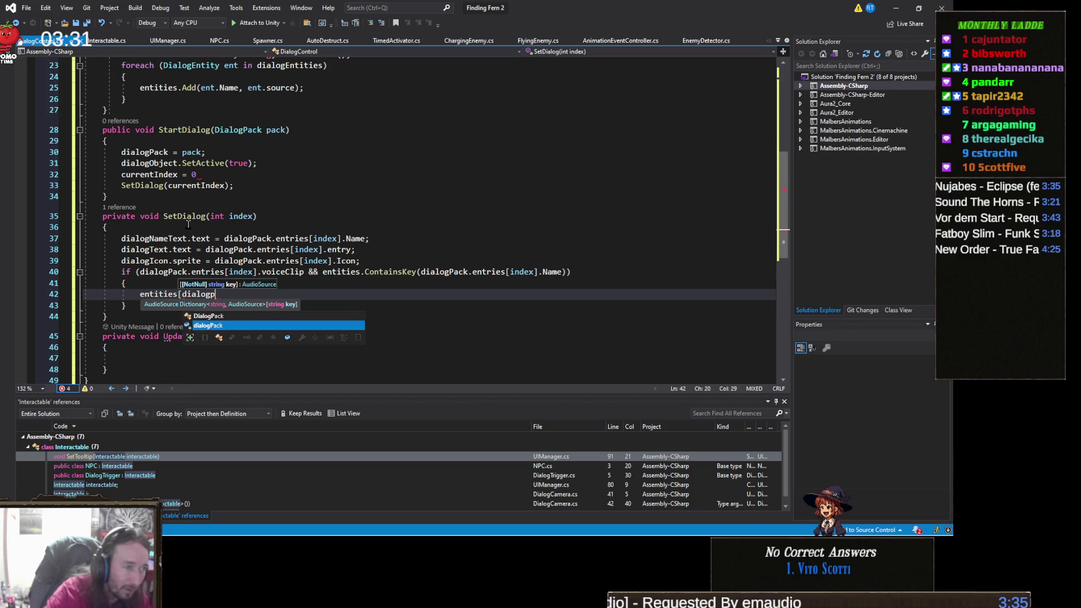
key("Tab")
type(".entries[index")
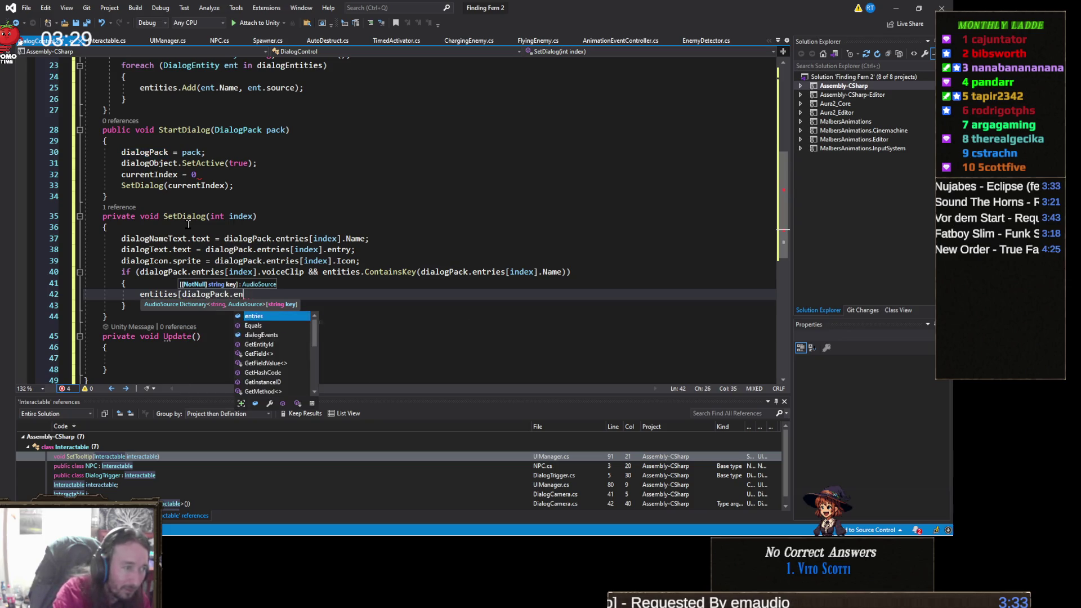
type("]")
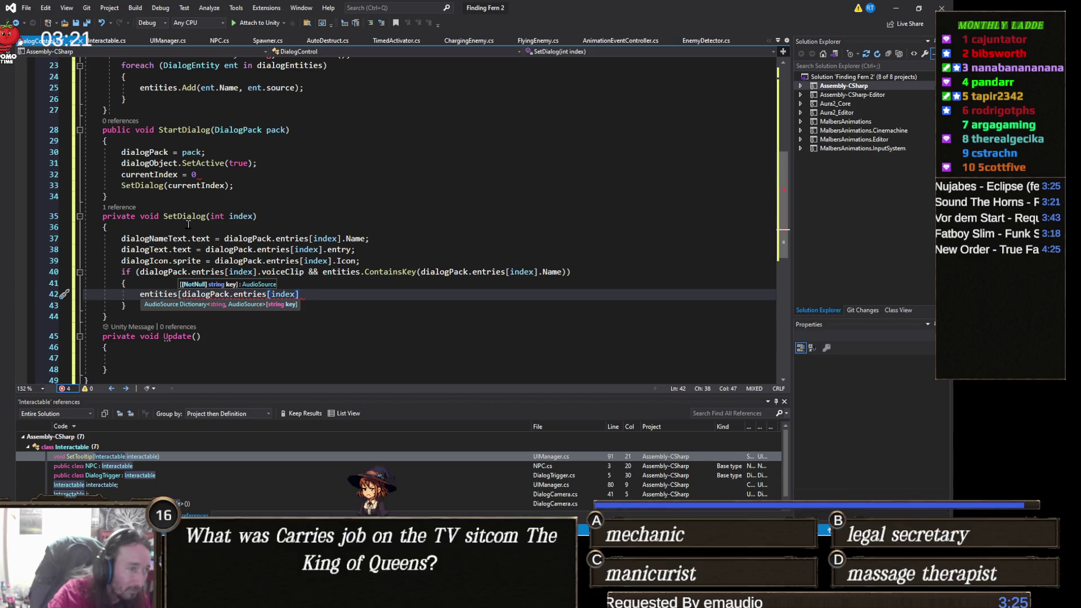
type("Name]")
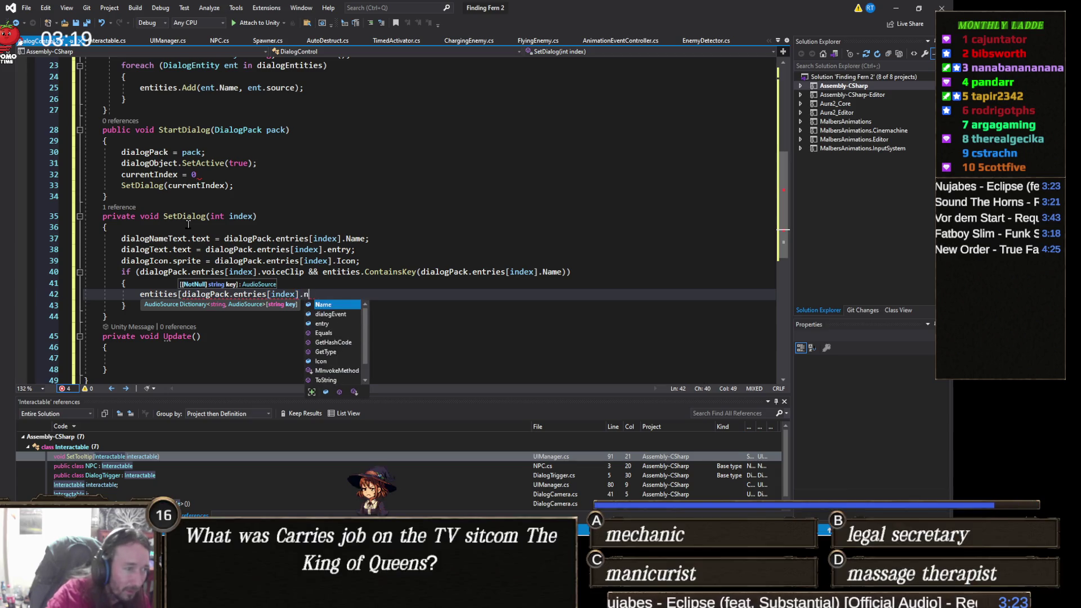
type(".")
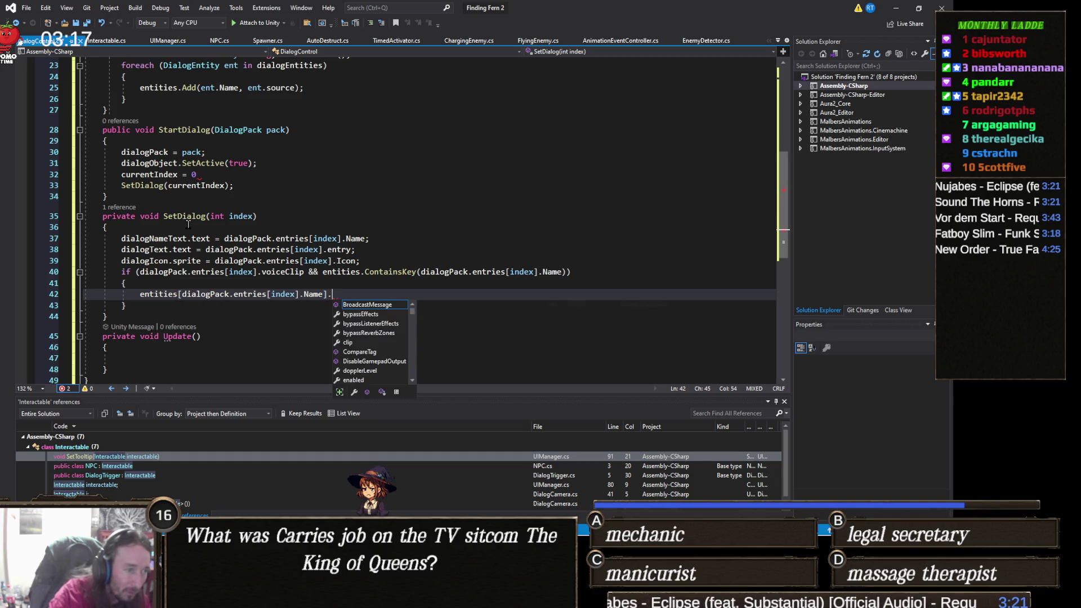
type("resource.playo")
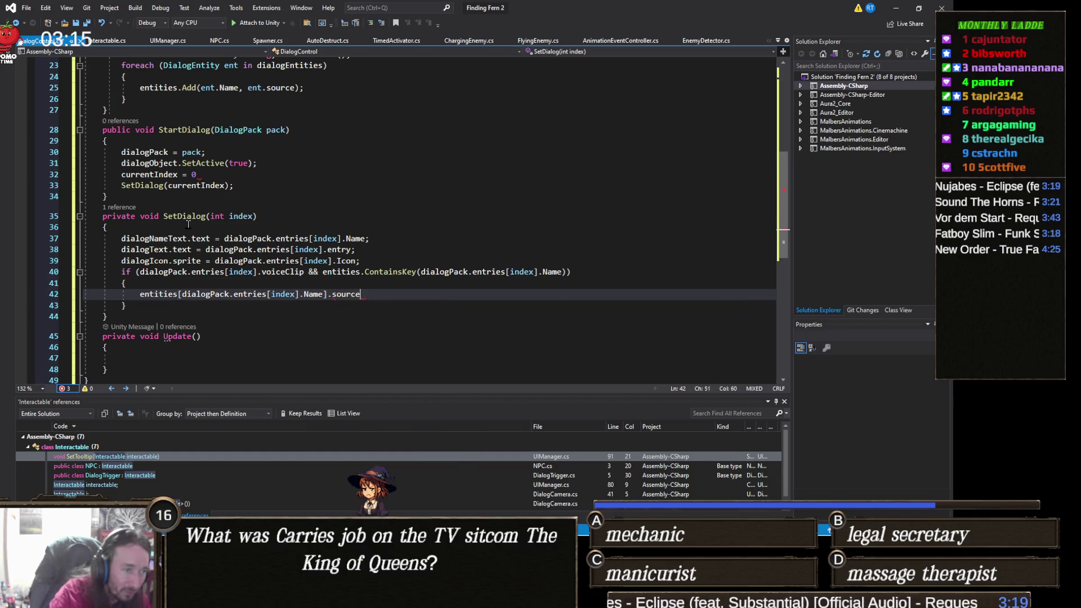
key("BackSpace")
key("BackSpace")
key("BackSpace")
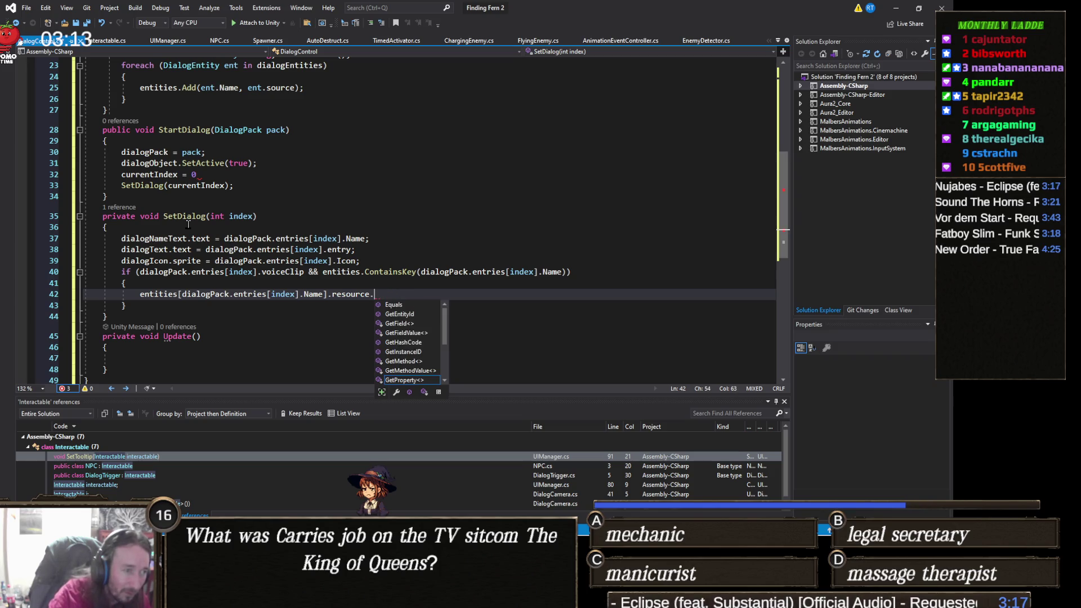
key("BackSpace")
key("BackSpace")
key("BackSpace")
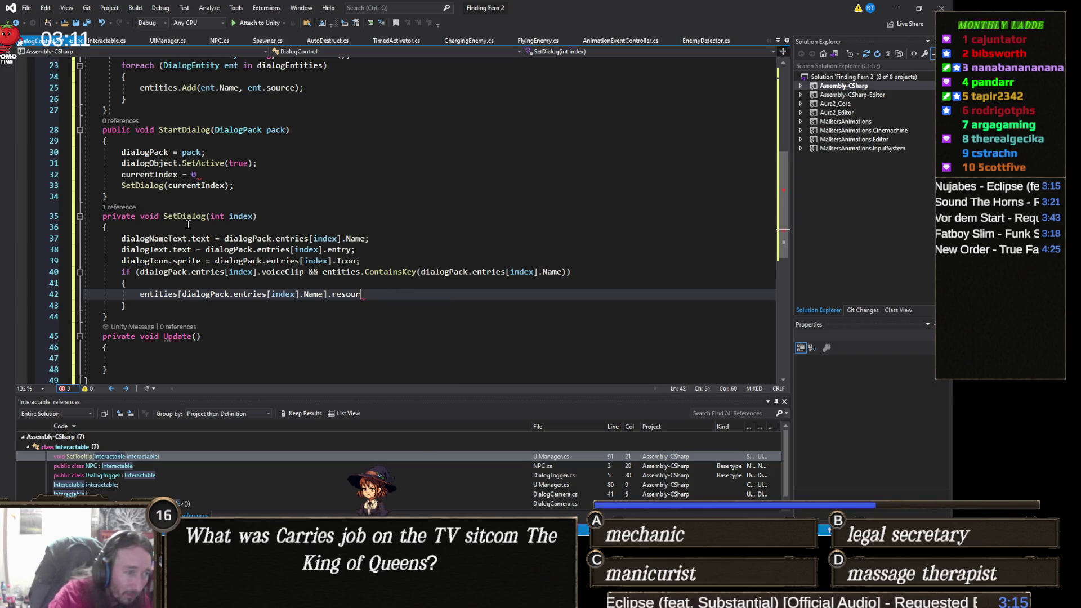
type("sour")
key("BackSpace")
key("BackSpace")
key("BackSpace")
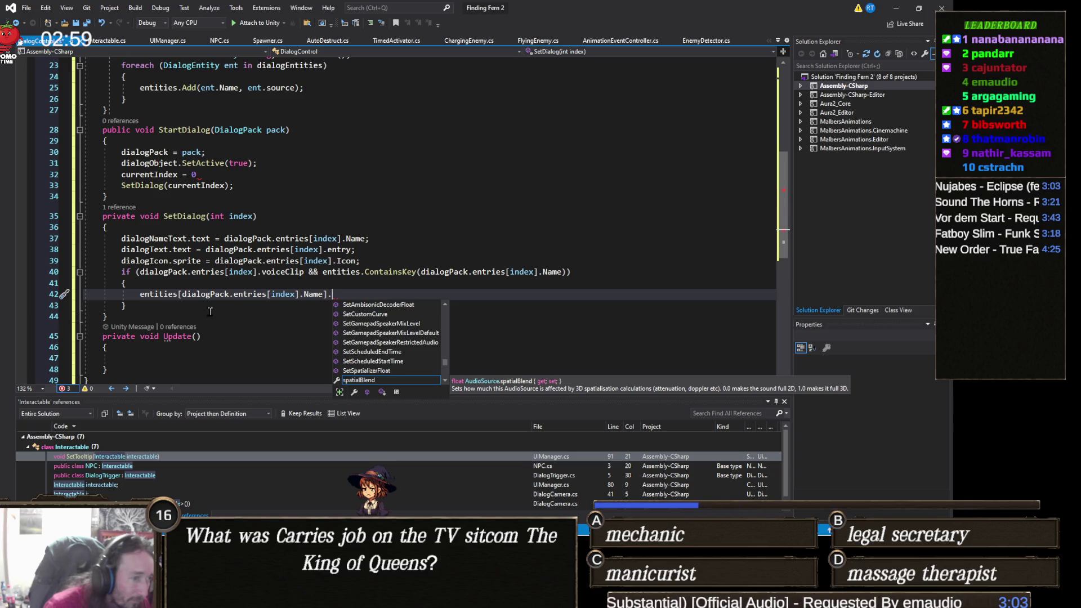
Complete the line with .PlayOneShot(dialogPack.entries[index].voiceClip); using IntelliSense
key("Escape")
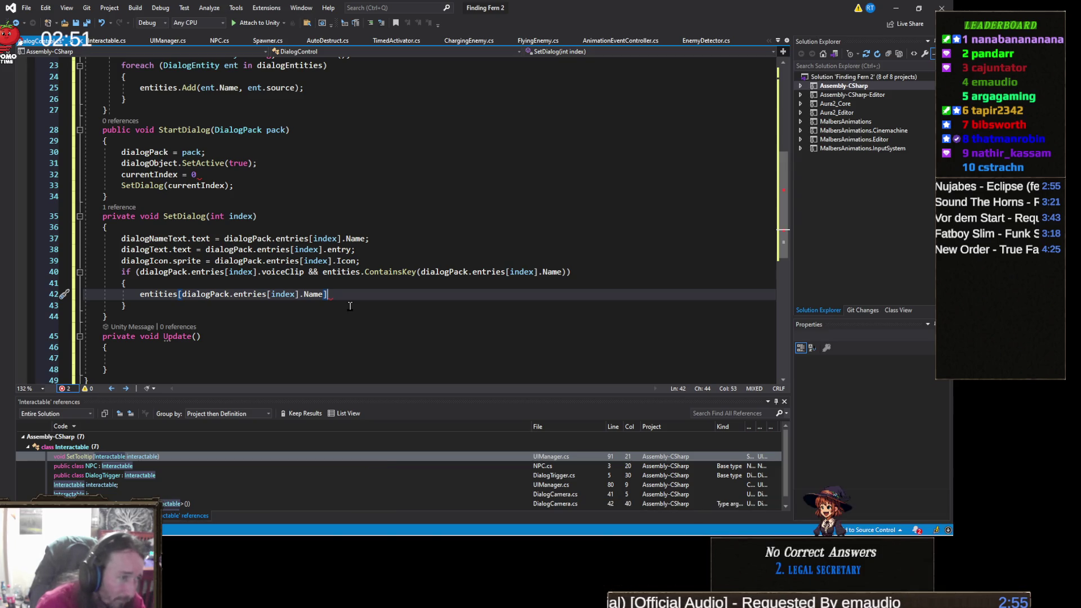
mouse_move(144, 292)
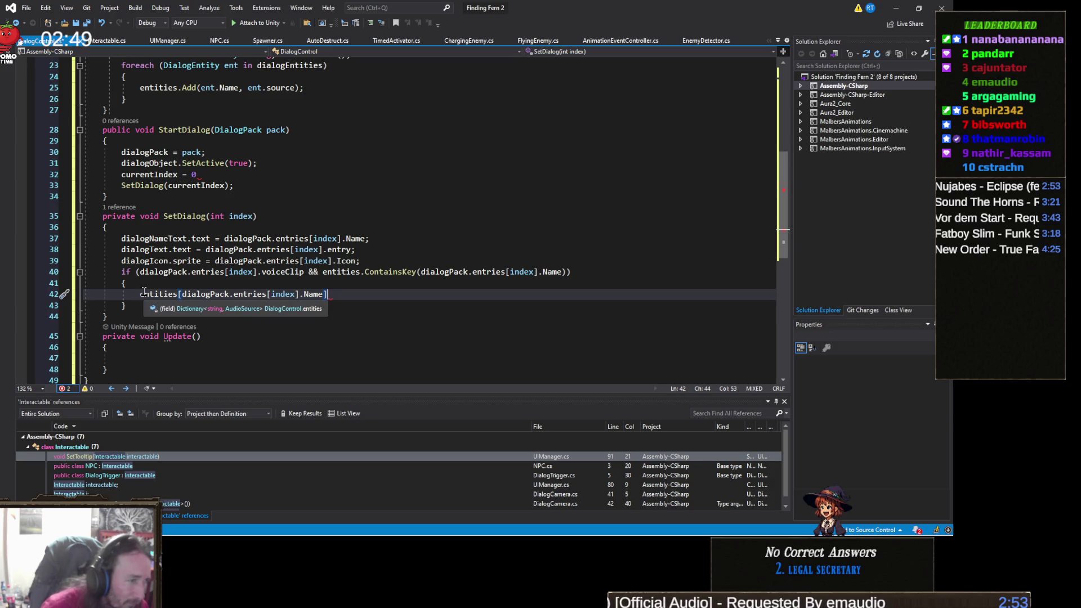
left_click(393, 263)
left_click(377, 296)
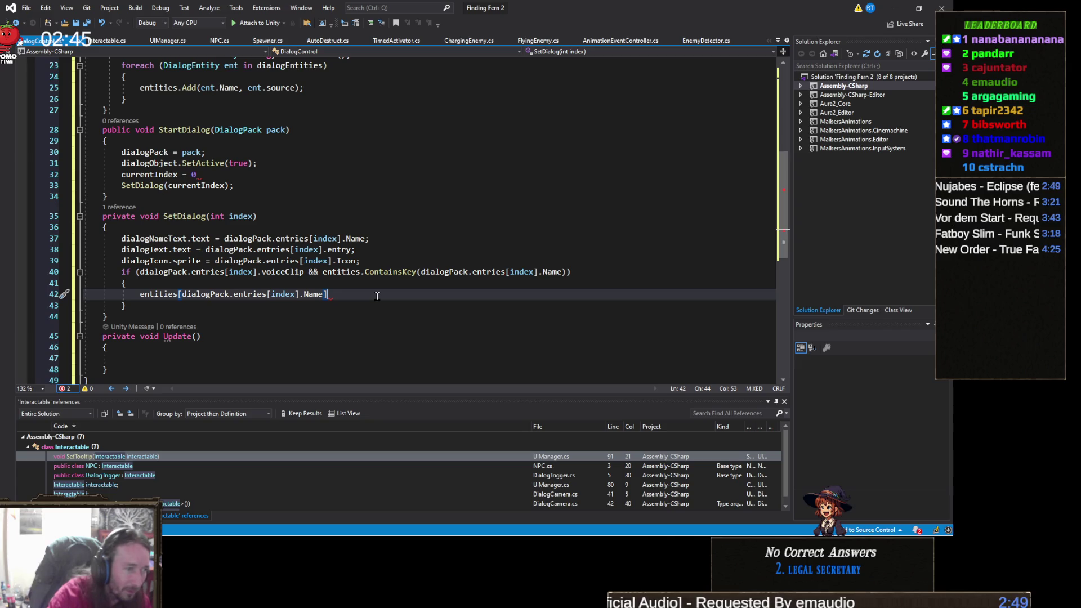
type(".play")
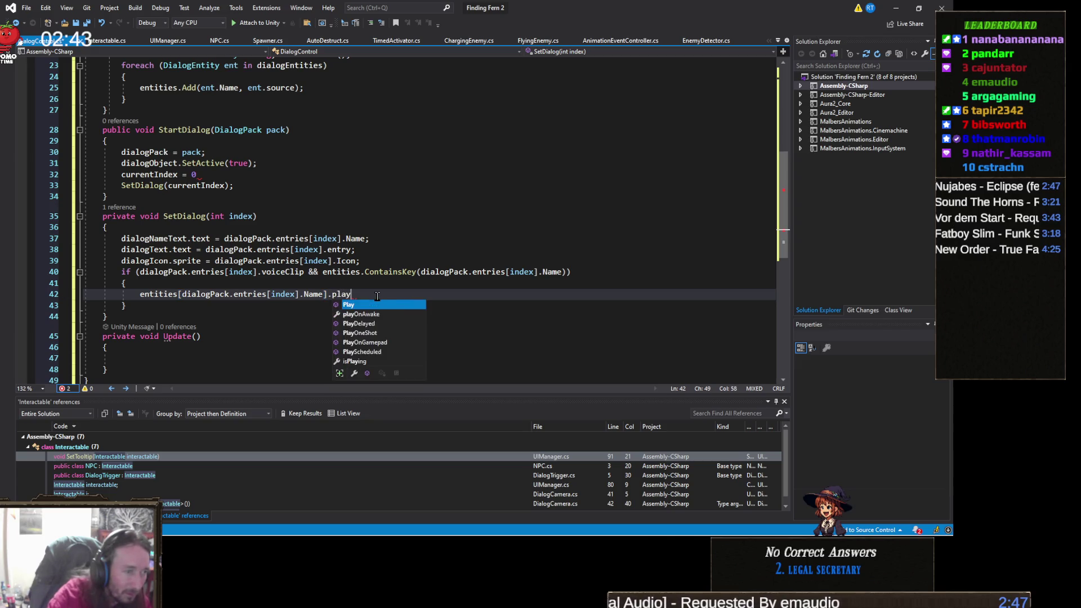
type("One")
key("Tab")
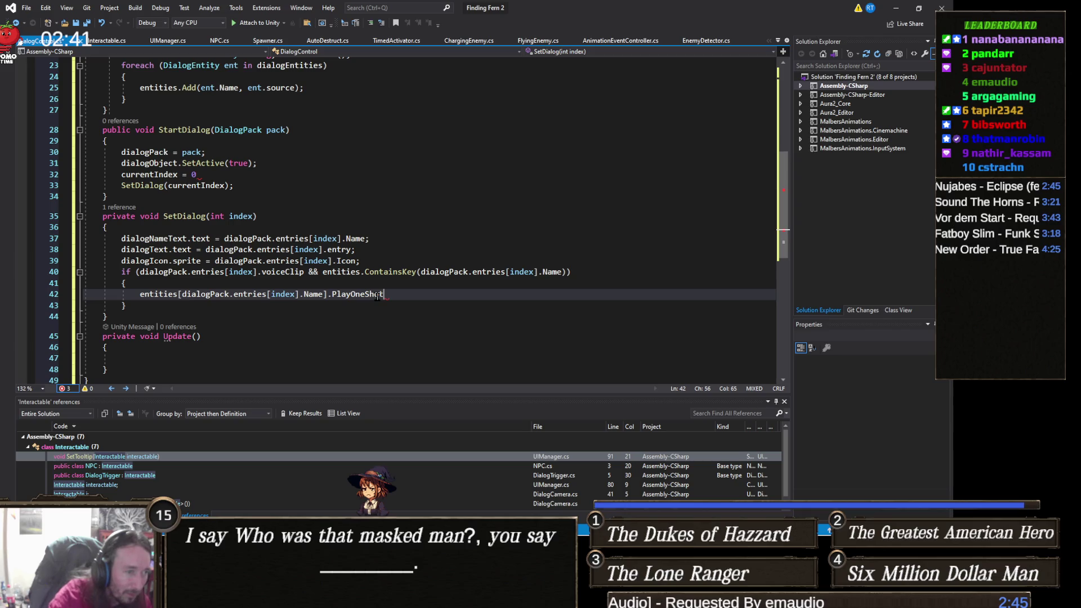
type("(")
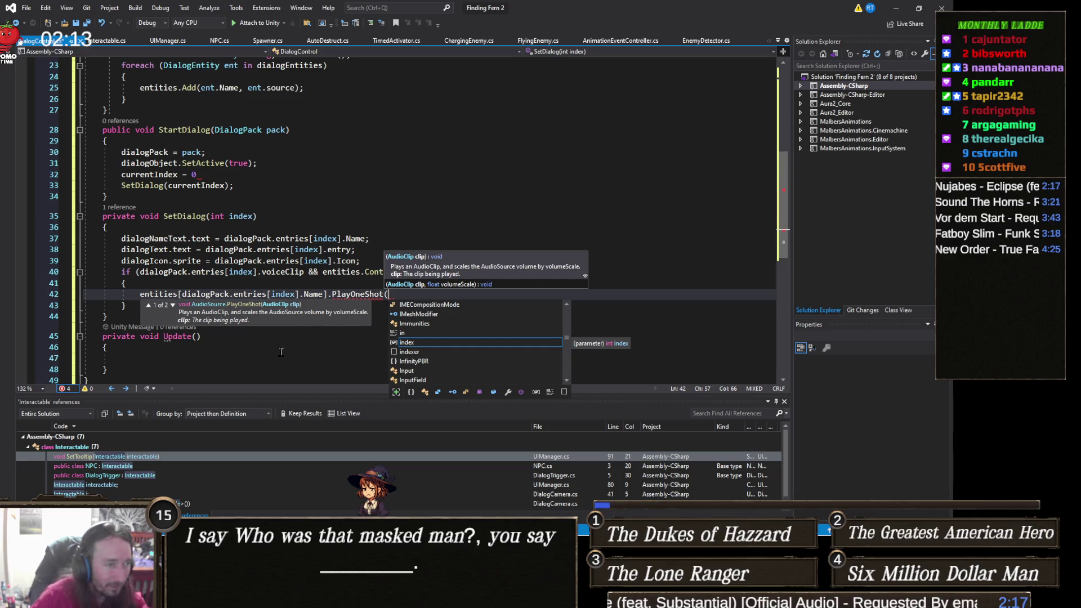
type("dialogP")
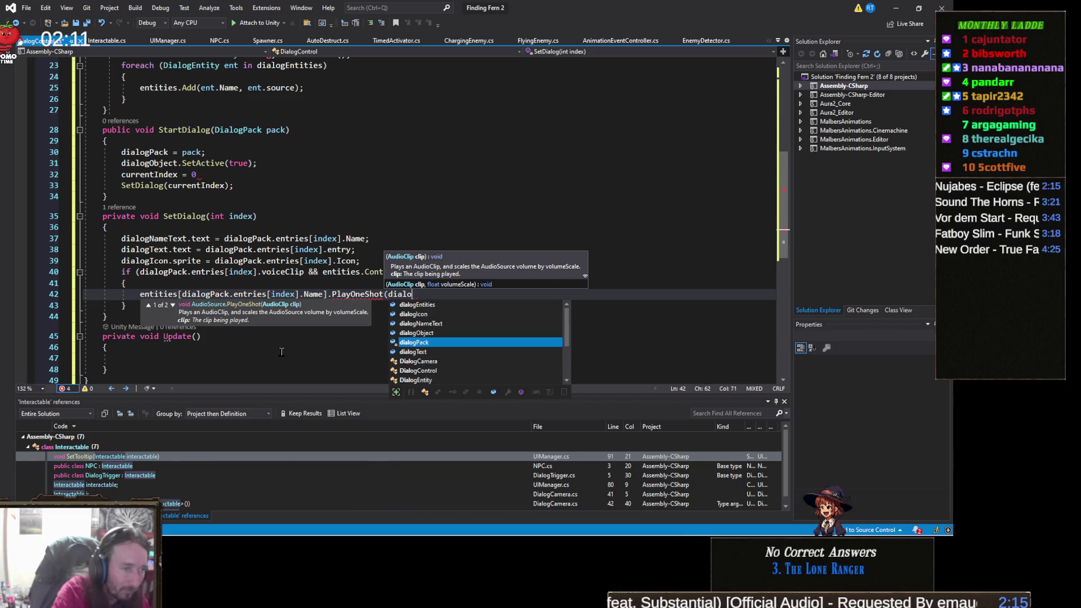
key("Tab")
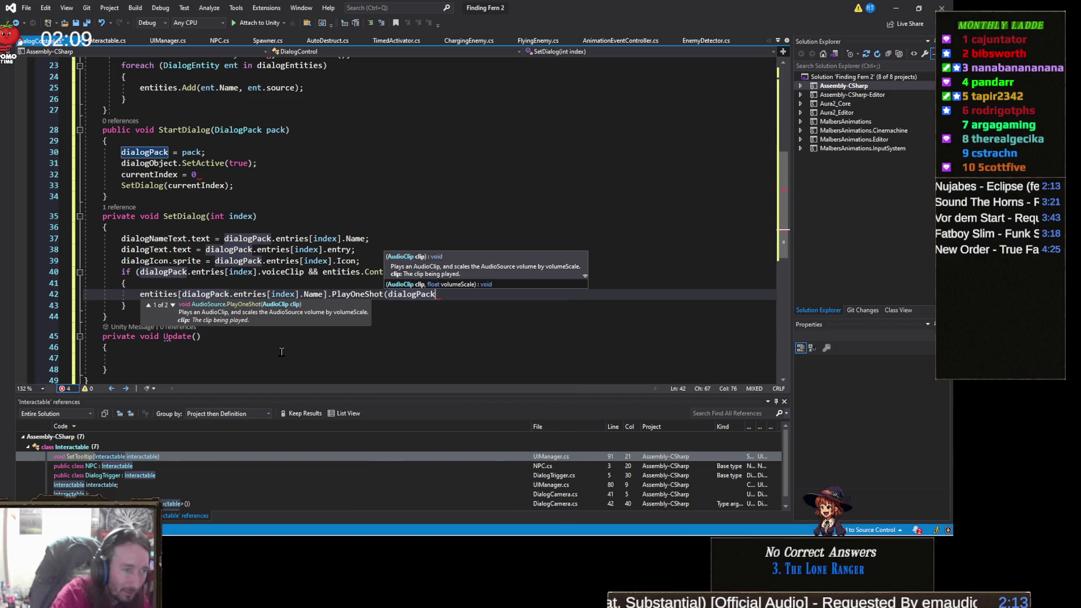
type(".e")
key("Tab")
type("[index]")
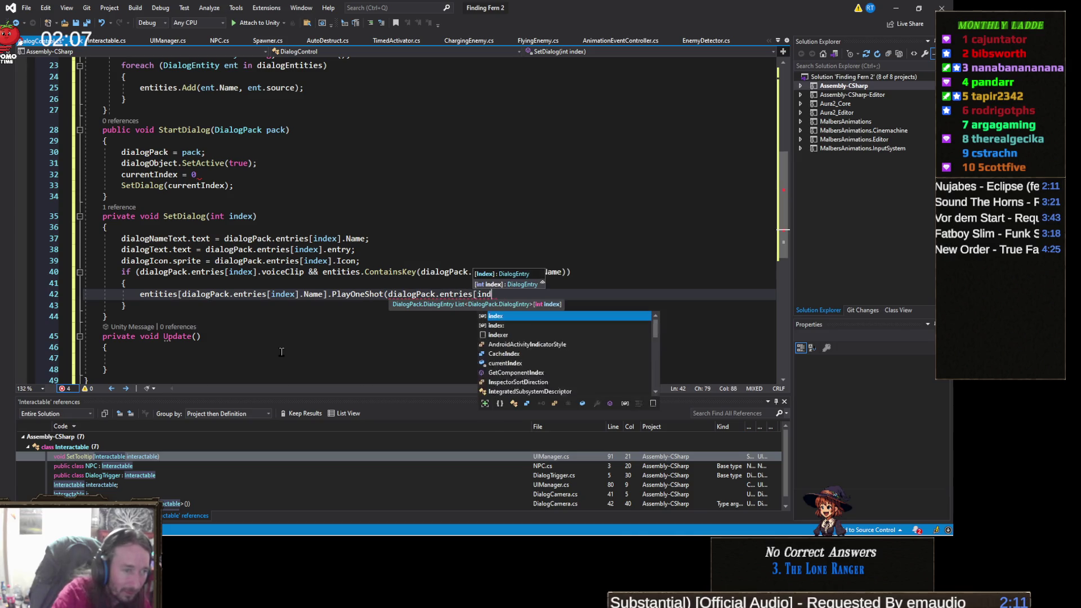
type(".voiceClip")
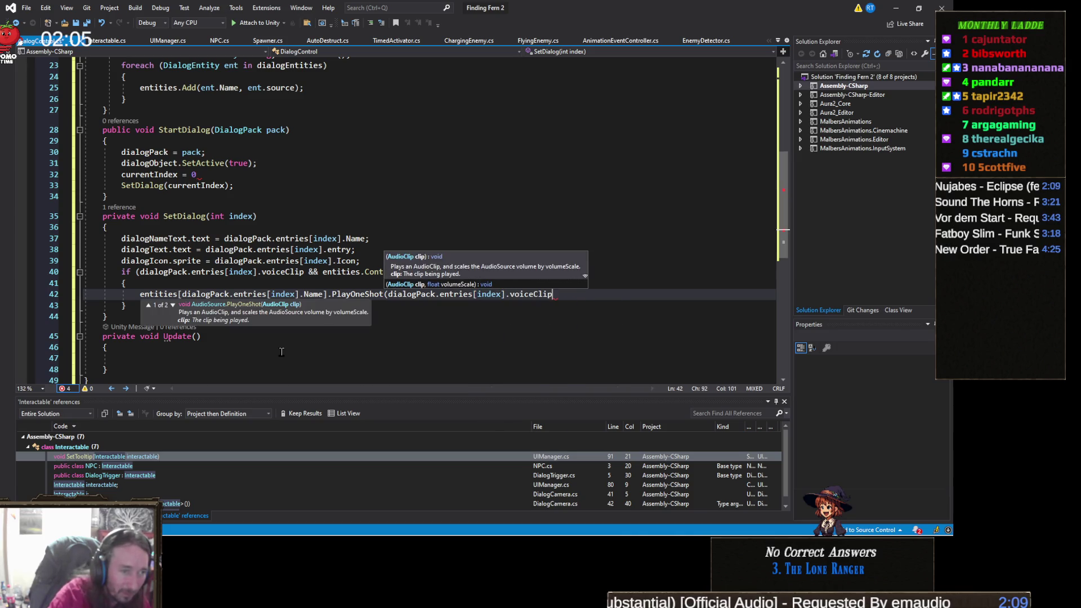
type(");")
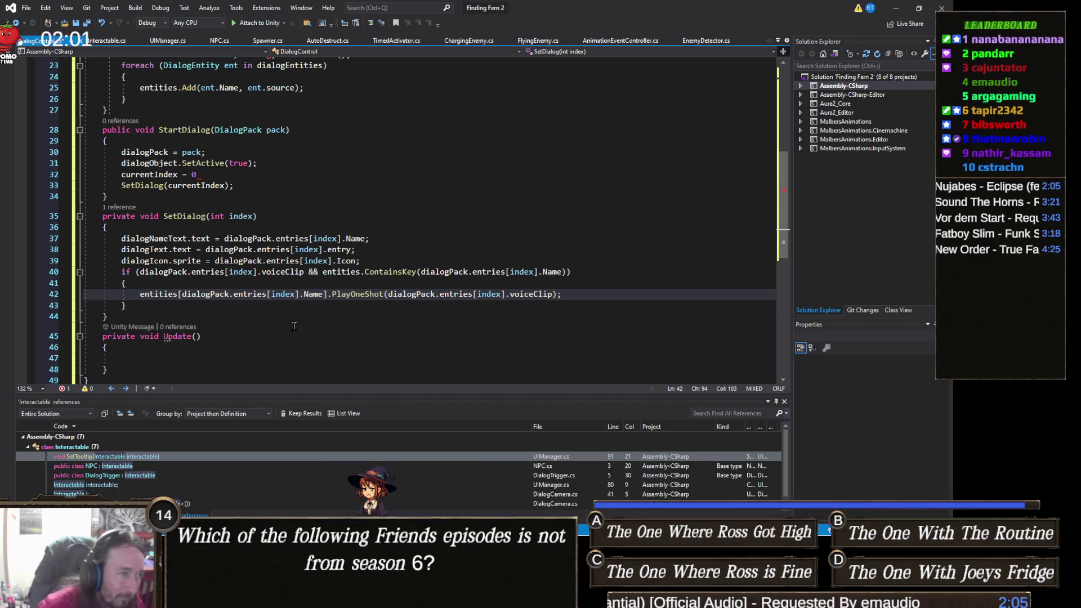
Check the end of SetDialog and close Visual Studio
left_click(294, 327)
scroll(293, 327, "down", 2)
scroll(337, 282, "up", 3)
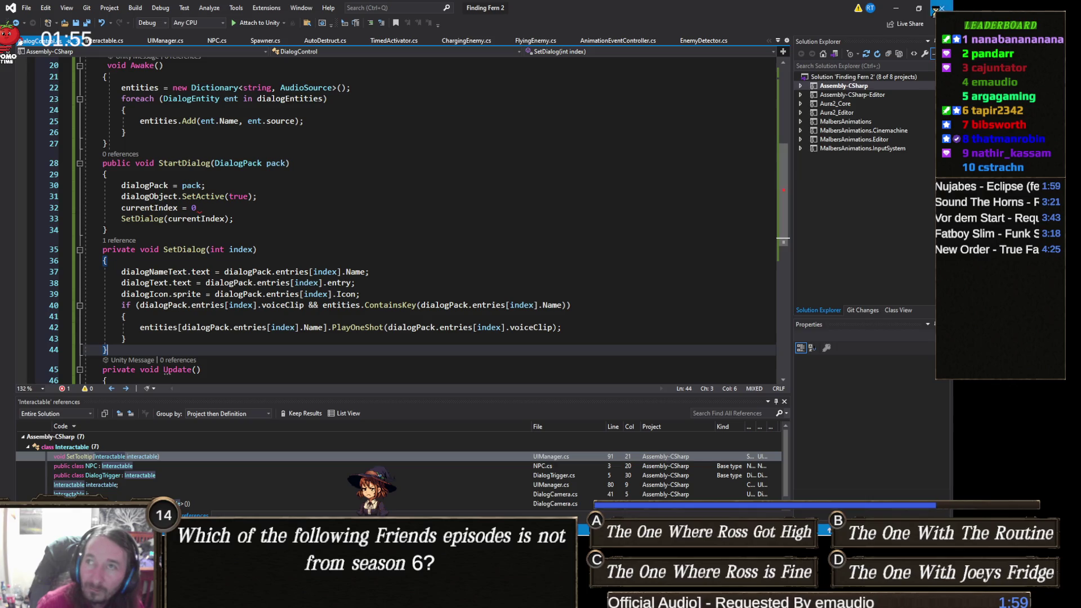
left_click(941, 8)
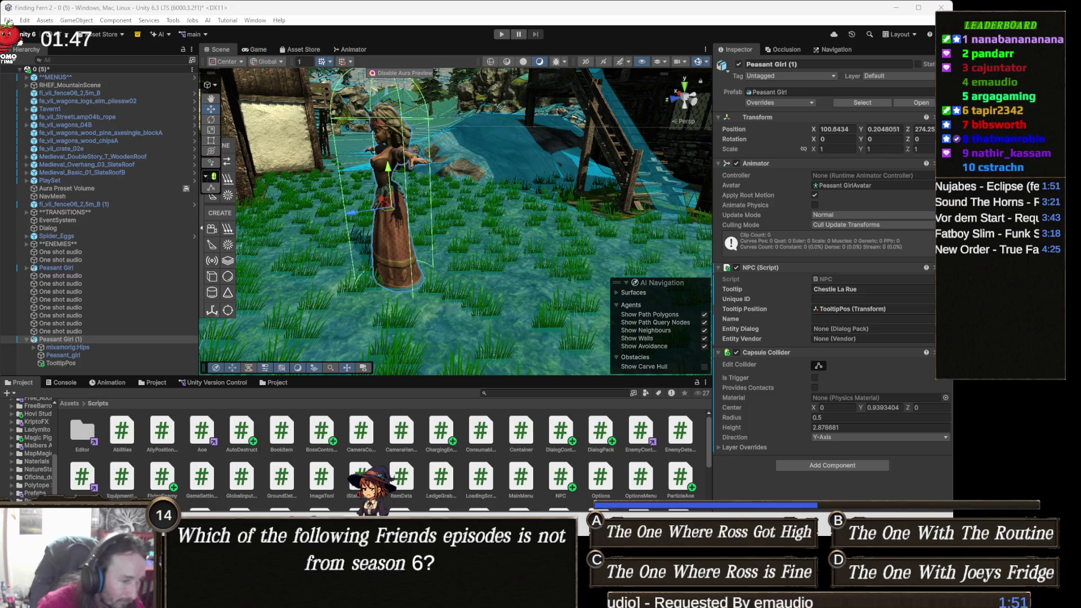
Launch Bear Blasting from Unity Hub's Projects list, opening Task Manager while it loads
scroll(479, 373, "down", 5)
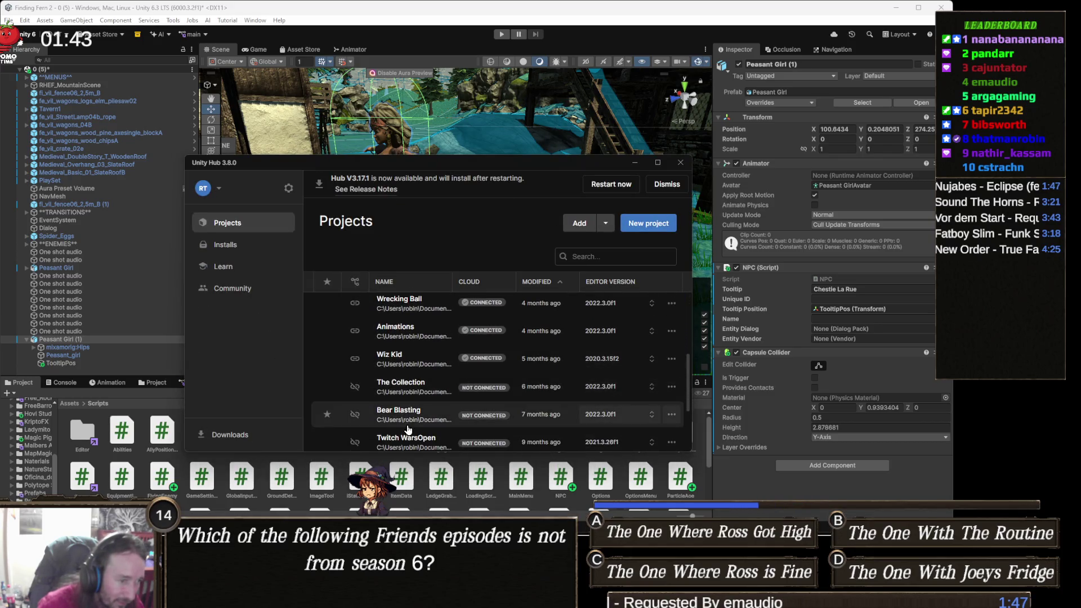
scroll(417, 414, "up", 1)
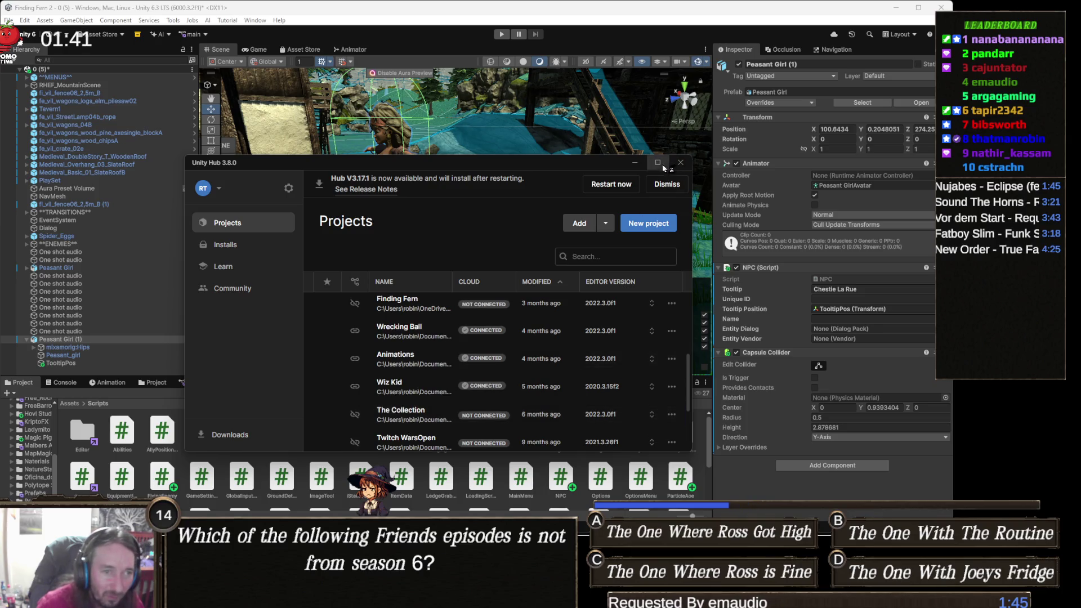
left_click(635, 163)
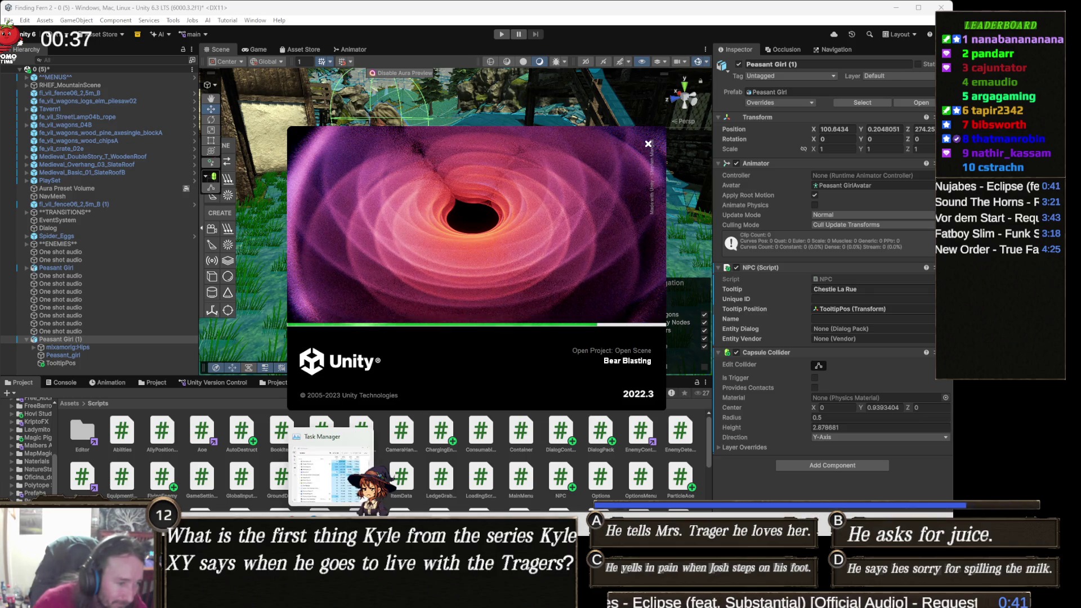
key("ctrl+shift+Escape")
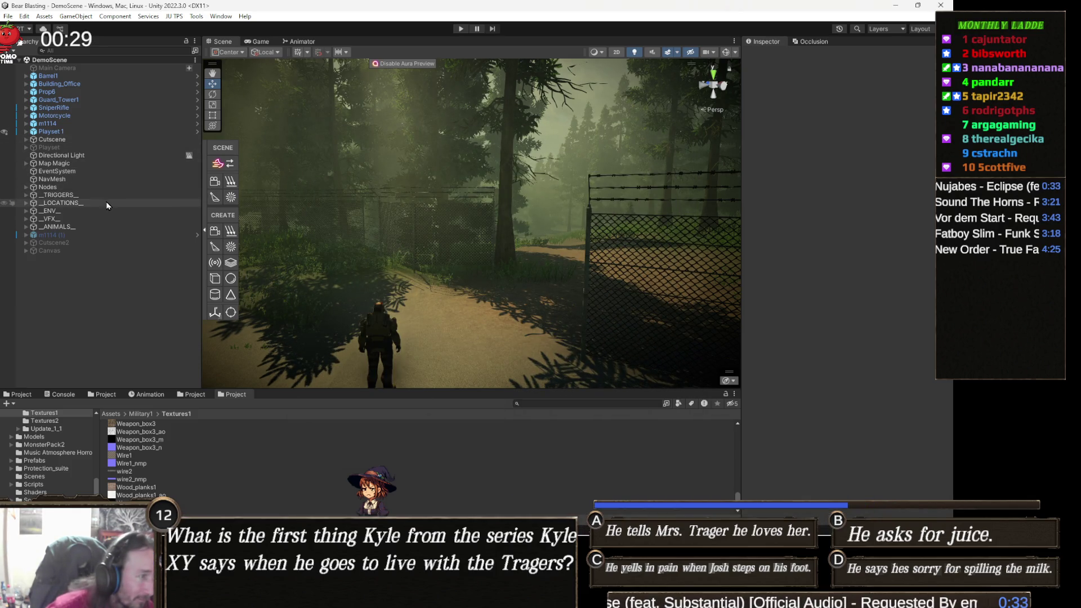
Select the scene's QuestionMark indicator and ping its model, inspecting Indicators and QuestionMark import settings
mouse_move(315, 349)
left_mouse_down()
mouse_move(516, 212)
mouse_move(316, 270)
mouse_move(370, 196)
mouse_move(427, 236)
mouse_move(281, 217)
left_mouse_up()
mouse_move(149, 210)
left_mouse_down()
mouse_move(467, 227)
mouse_move(424, 200)
mouse_move(428, 179)
left_mouse_up()
left_click(516, 180)
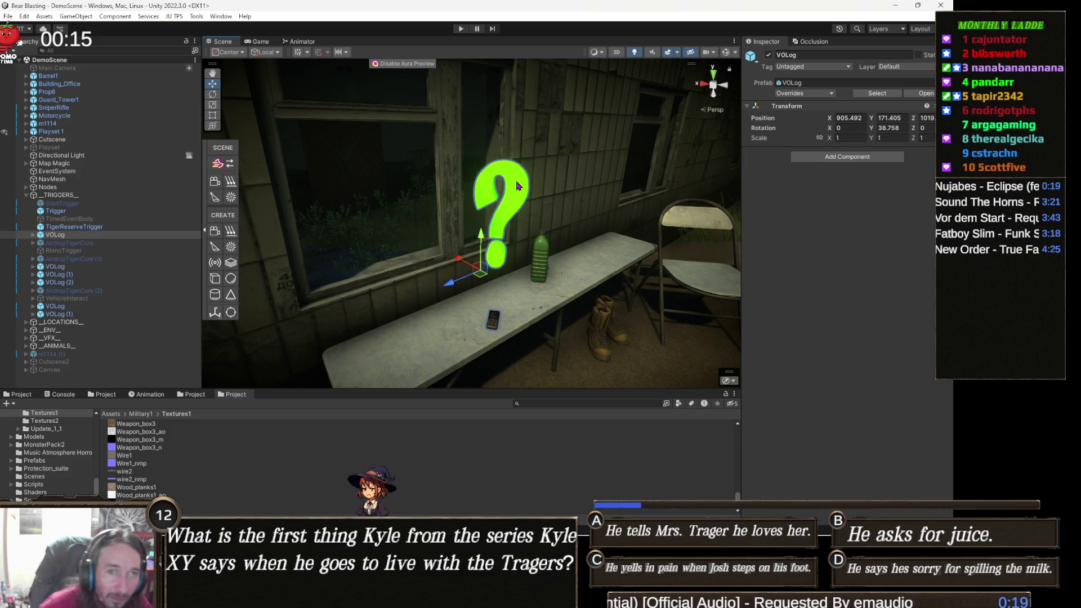
left_click(516, 180)
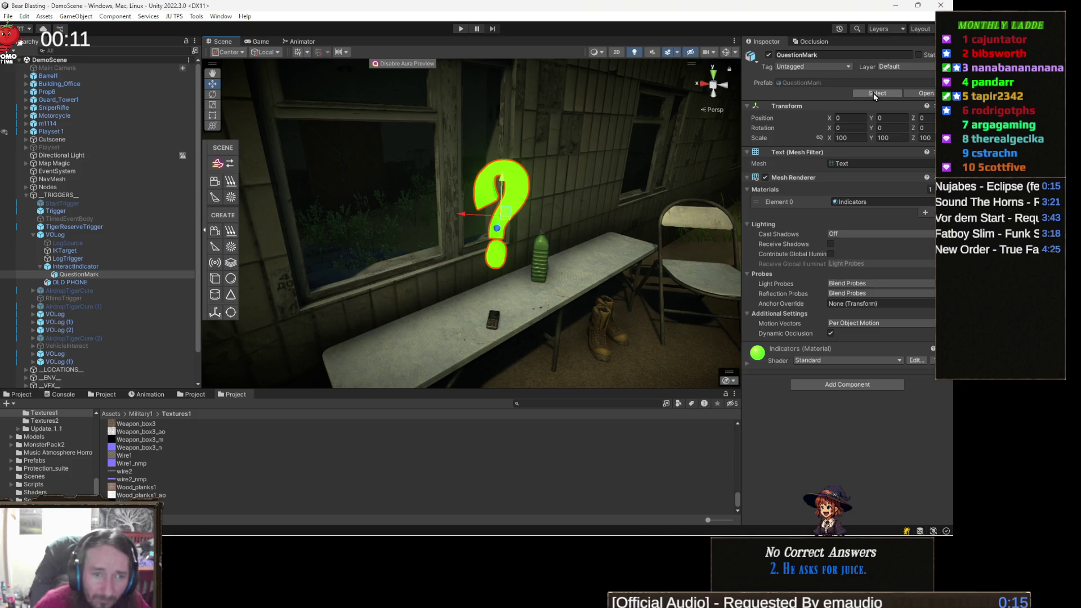
left_click(875, 93)
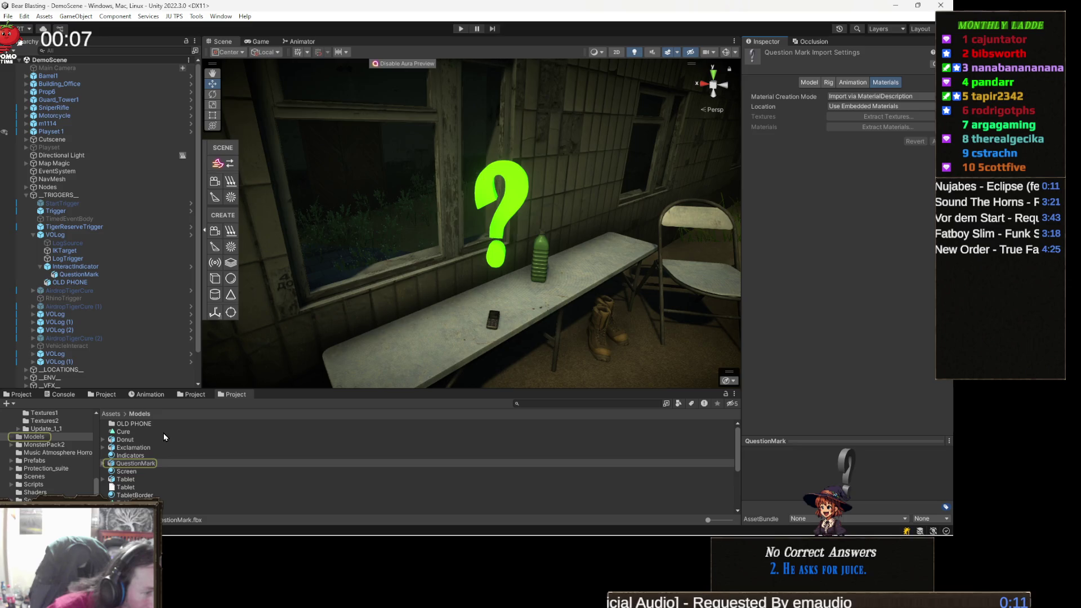
left_click(168, 455)
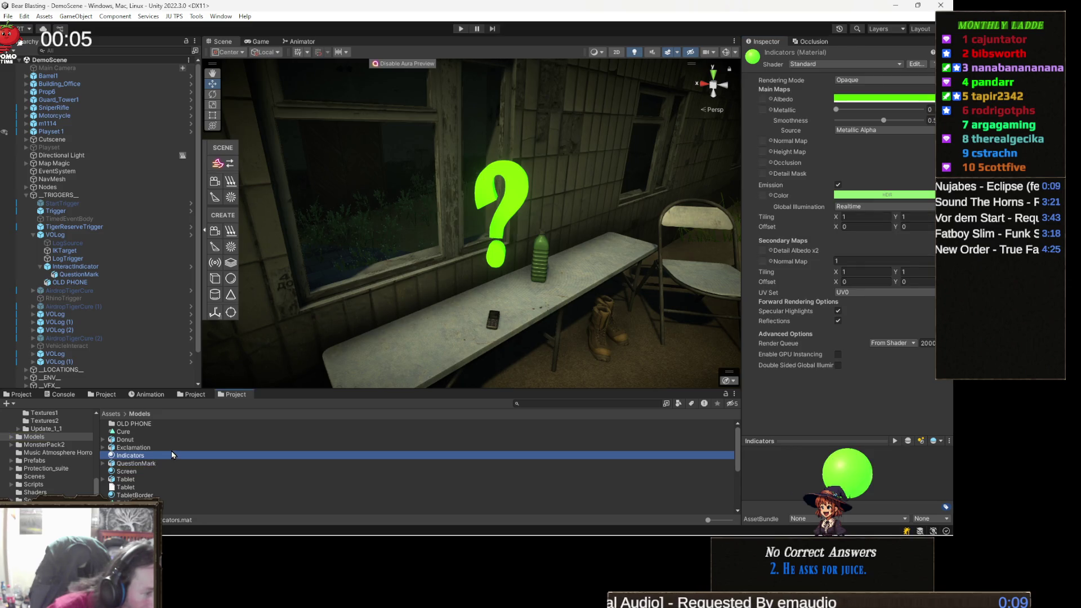
left_click(161, 466)
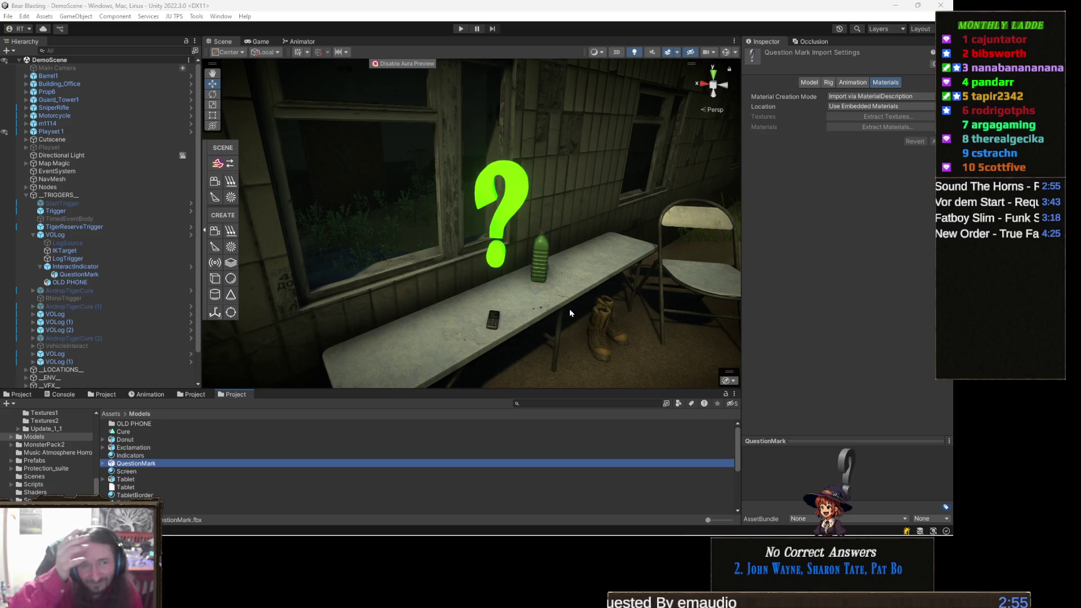
Select the Exclamation model asset and open its context menu
mouse_move(518, 296)
left_mouse_down()
mouse_move(527, 220)
mouse_move(529, 248)
mouse_move(480, 257)
left_mouse_up()
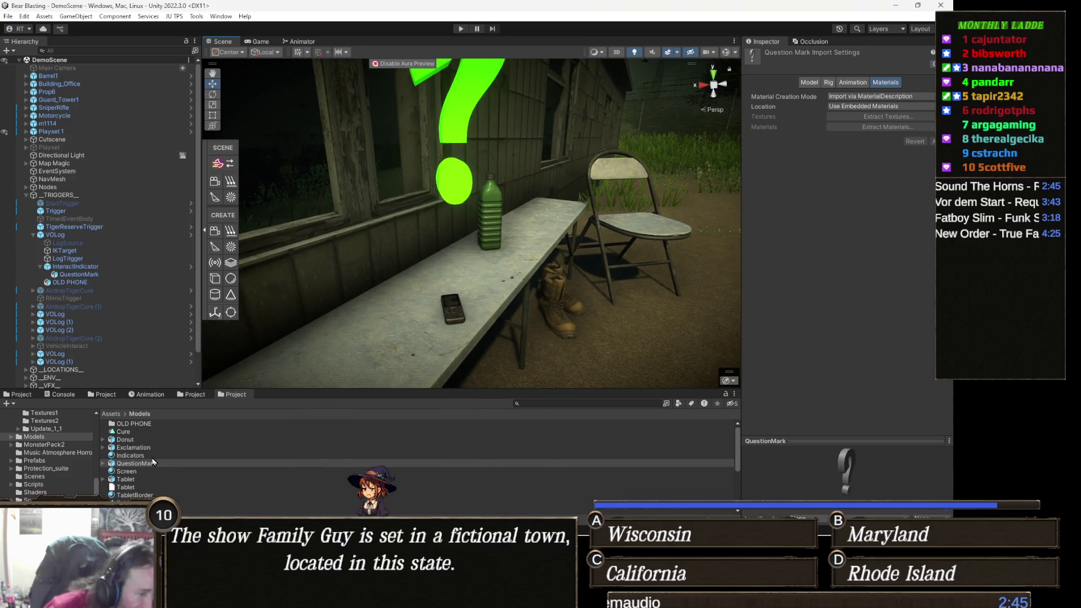
scroll(154, 462, "down", 3)
scroll(161, 471, "up", 3)
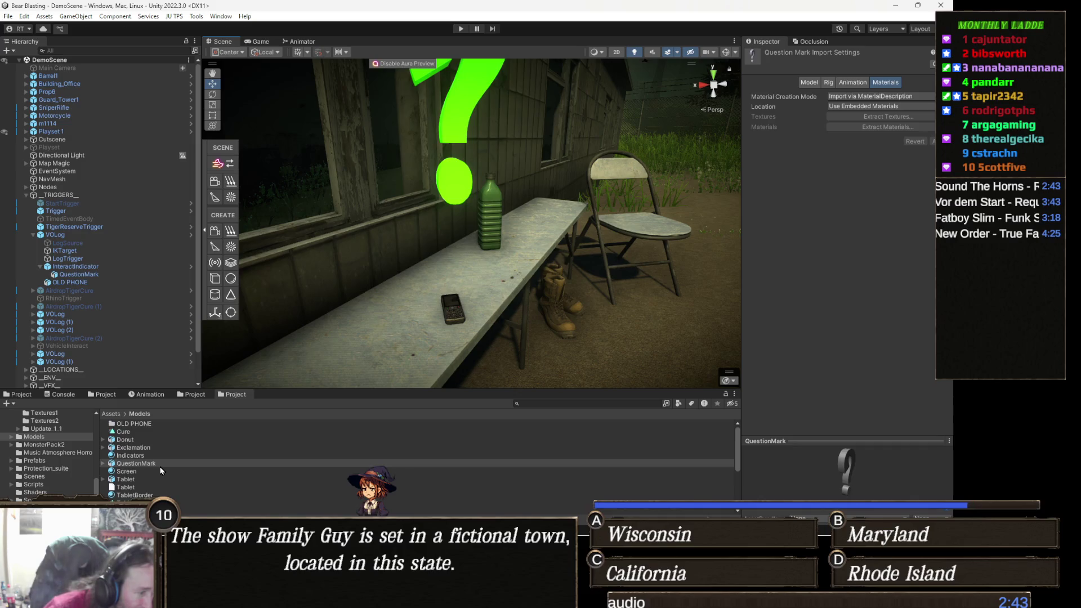
left_click(135, 447)
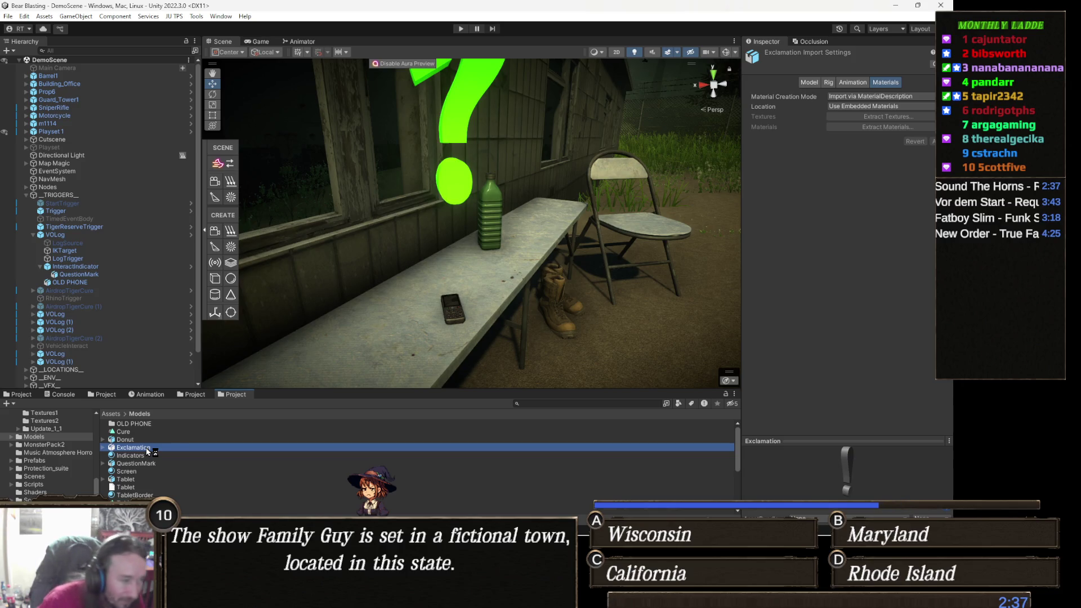
right_click(151, 450)
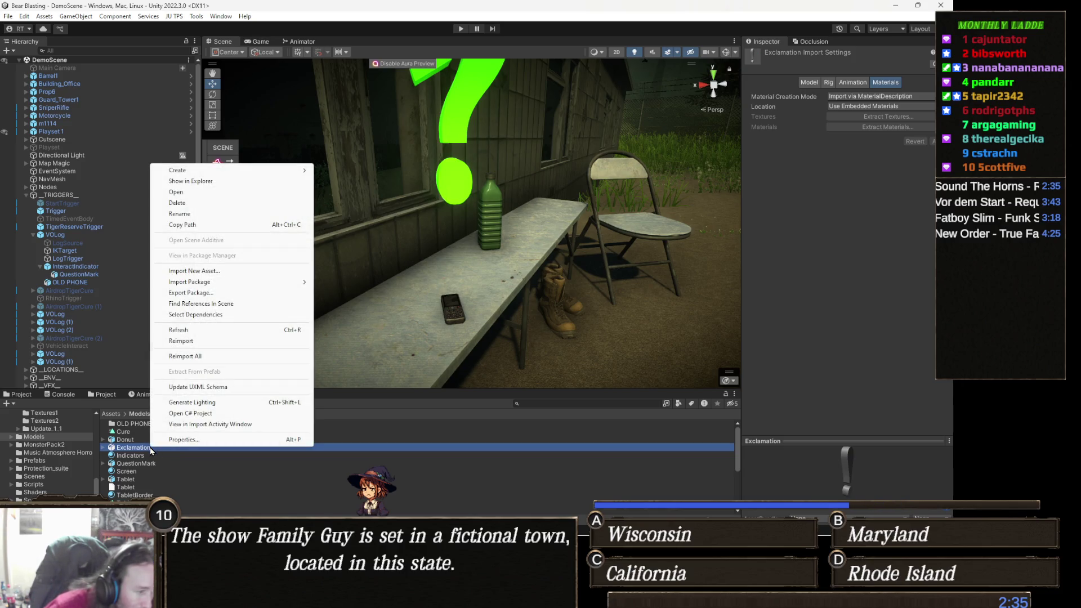
Show the Exclamation model in Explorer, then bring the Finding Fern 2 editor to the front
left_click(221, 181)
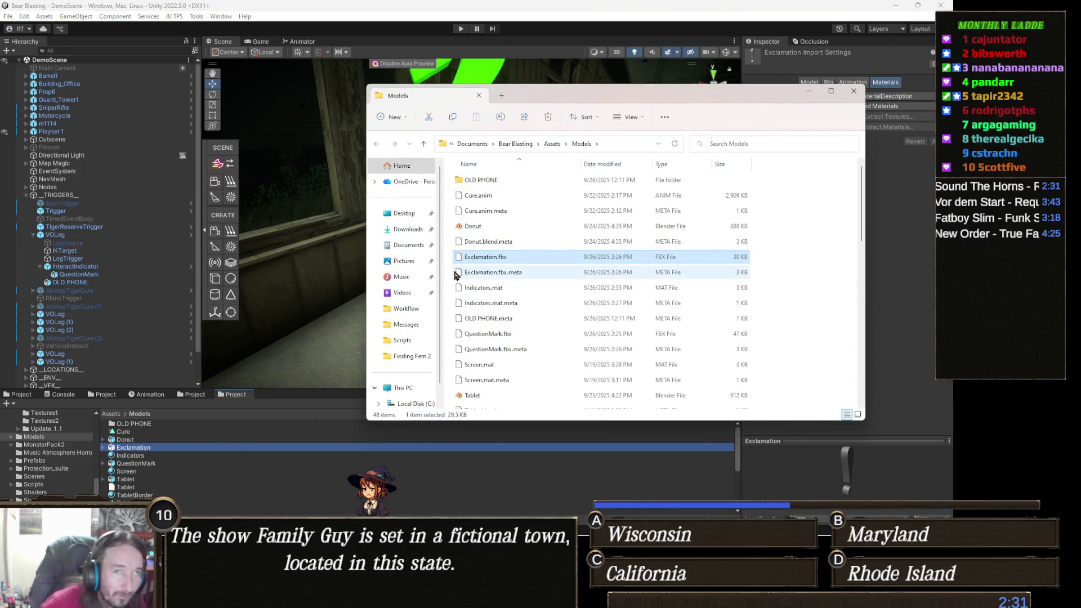
left_click(912, 7)
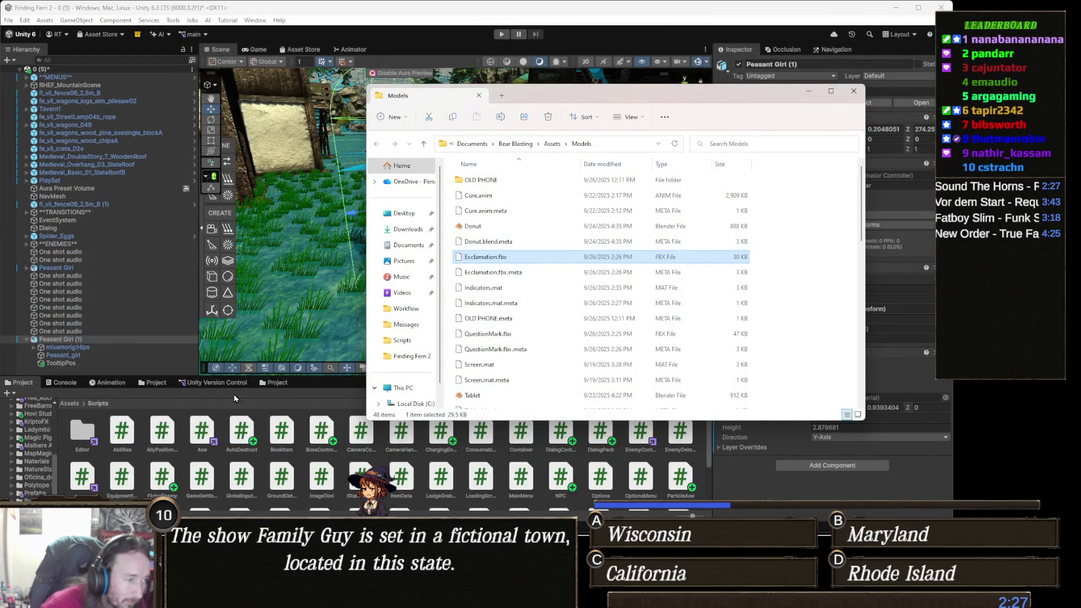
left_click(305, 387)
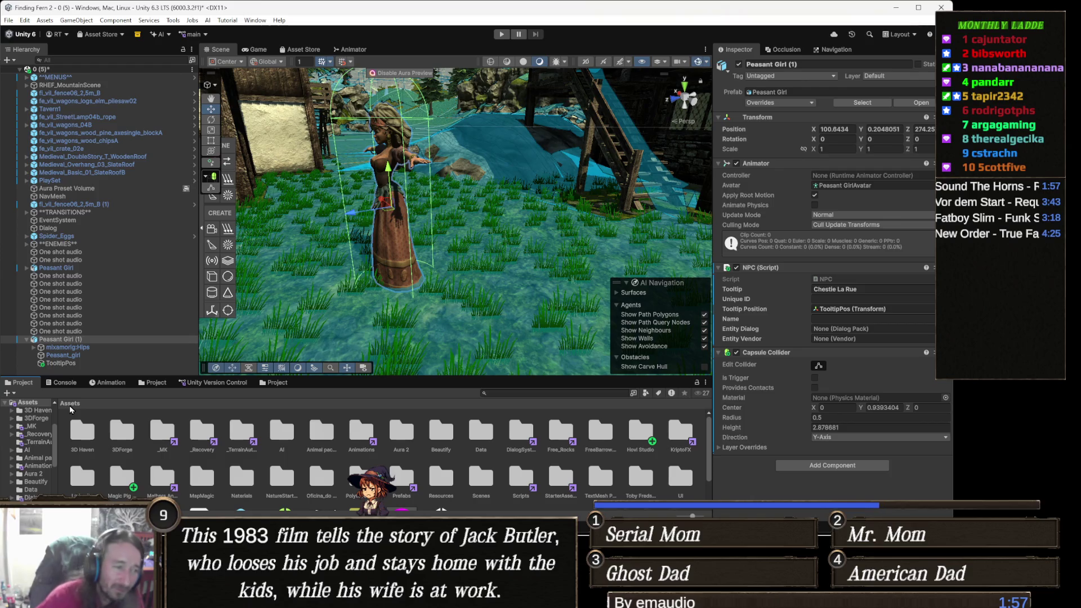
scroll(281, 450, "down", 2)
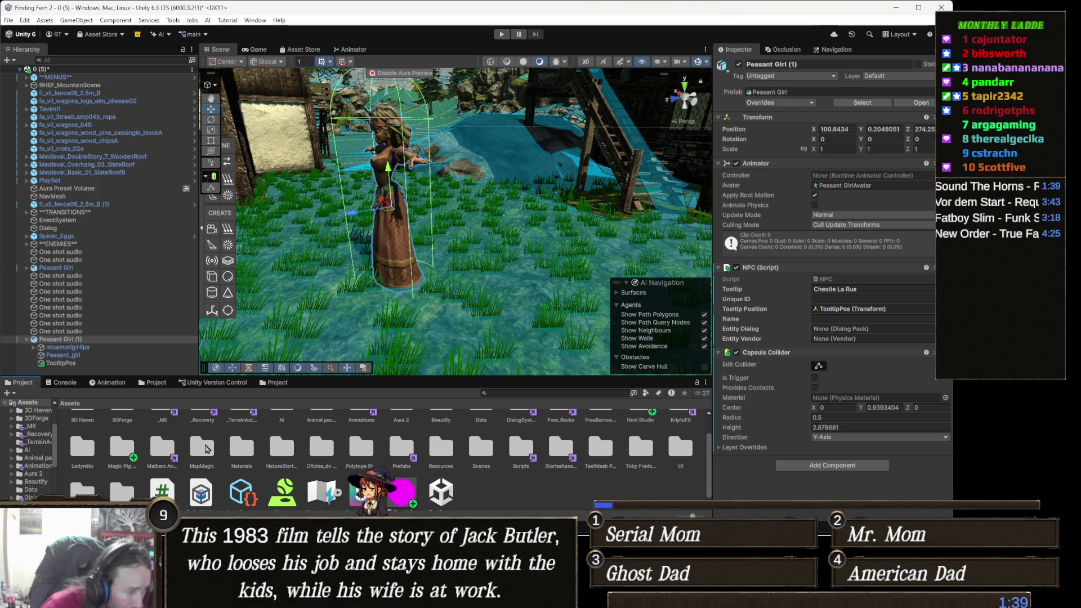
Create a folder named Models under Finding Fern 2's Assets and open it
scroll(215, 455, "up", 2)
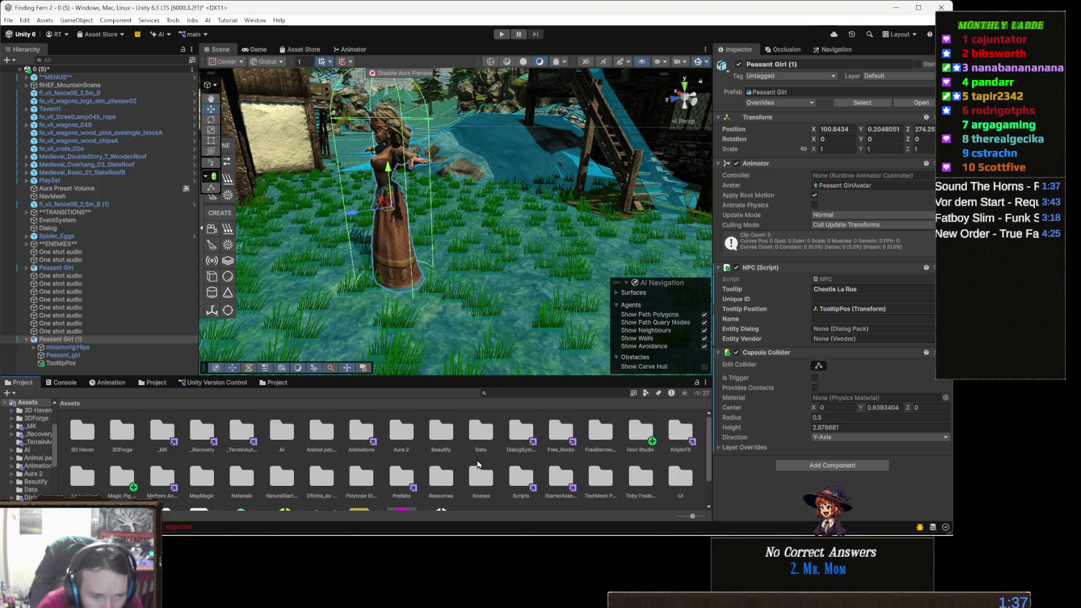
scroll(480, 467, "down", 3)
right_click(524, 483)
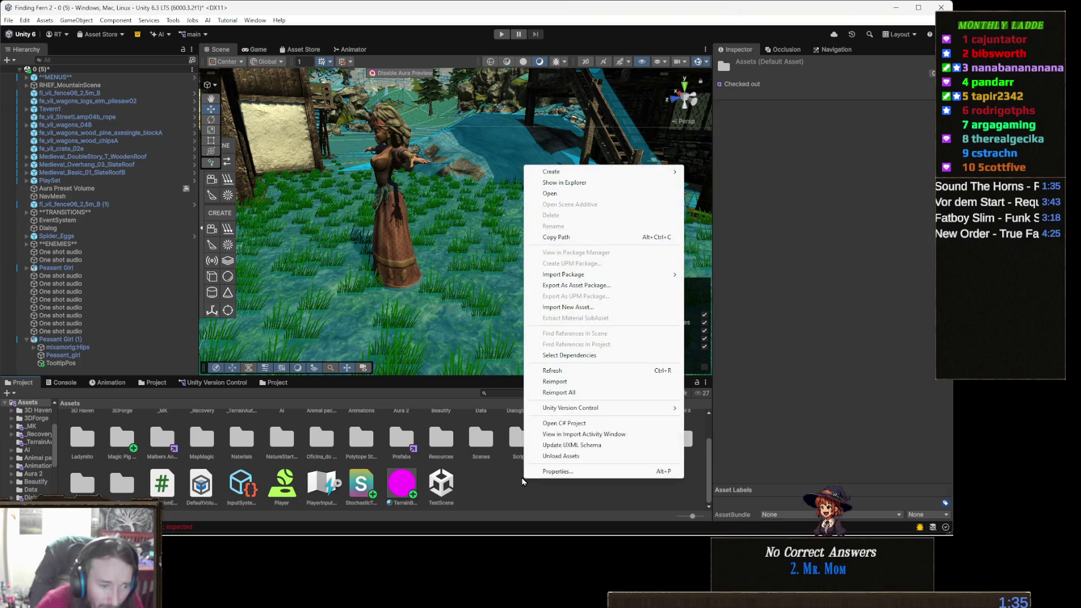
mouse_move(599, 171)
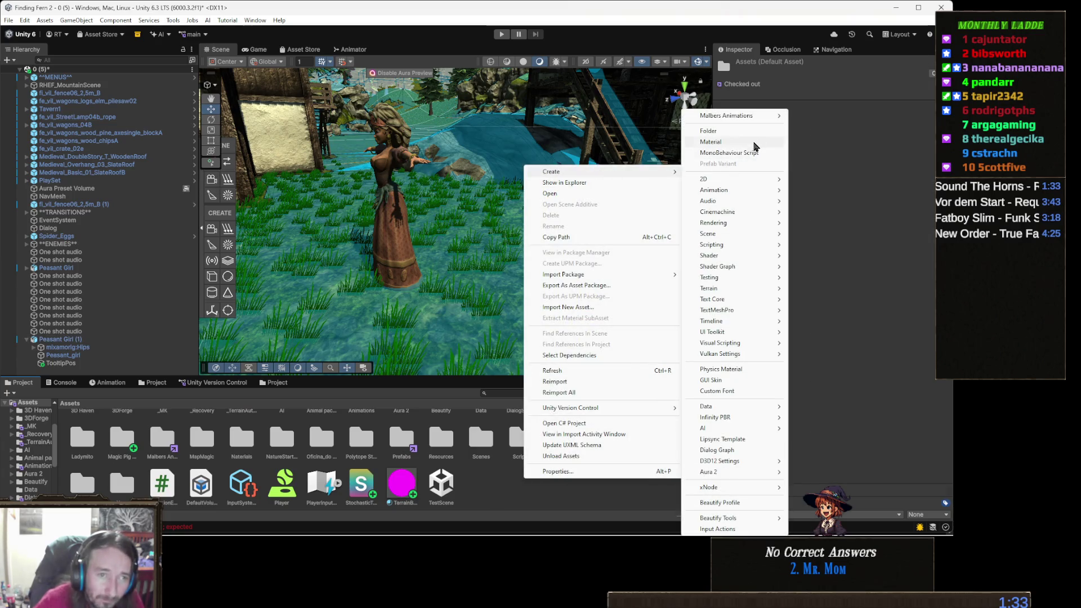
left_click(748, 131)
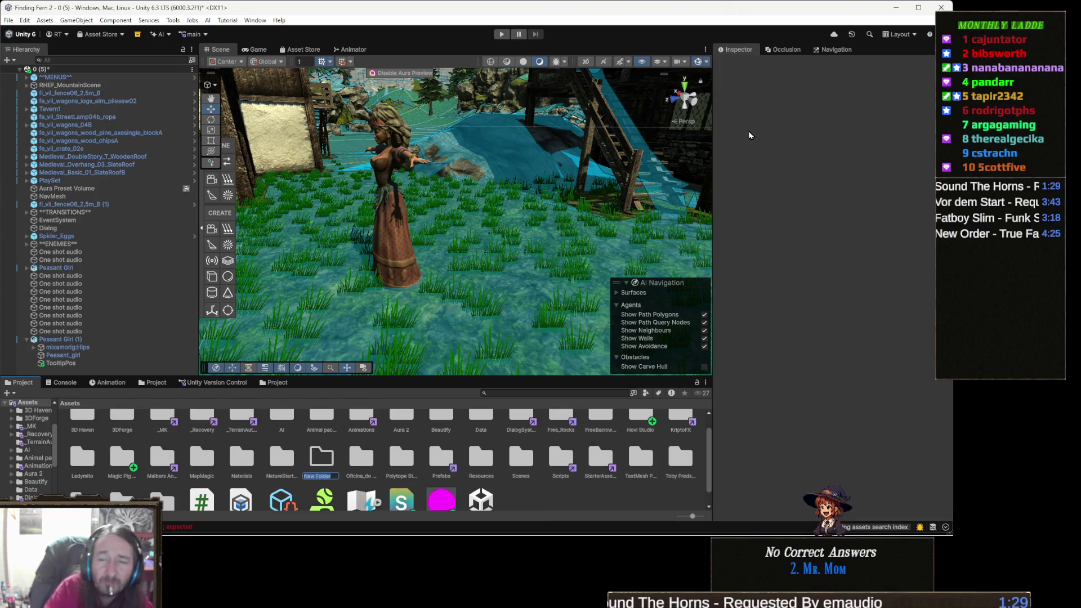
type("Models")
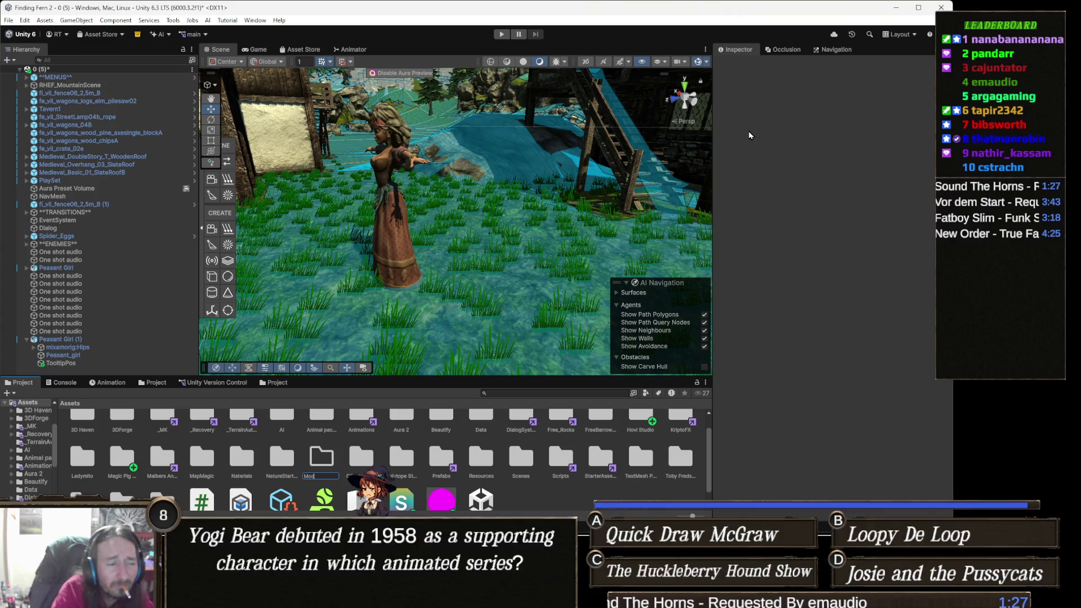
key("Return")
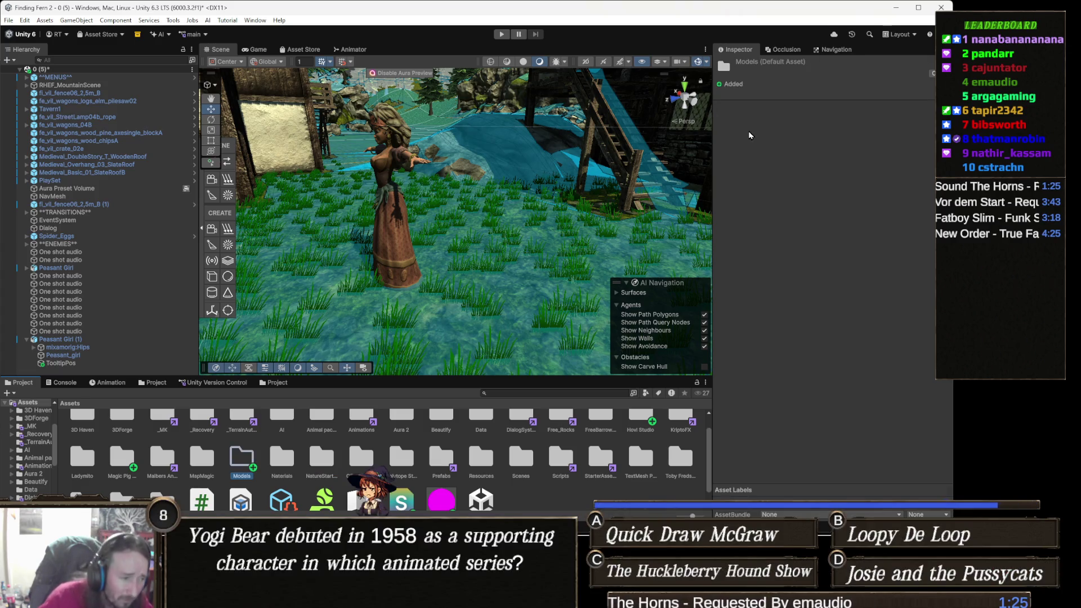
key("Return")
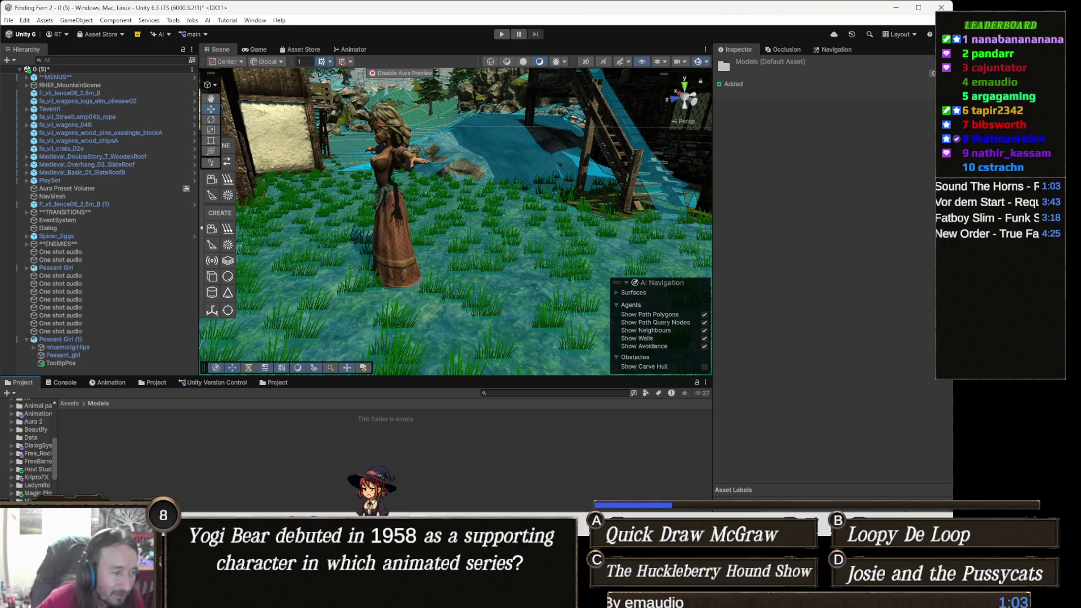
mouse_move(135, 597)
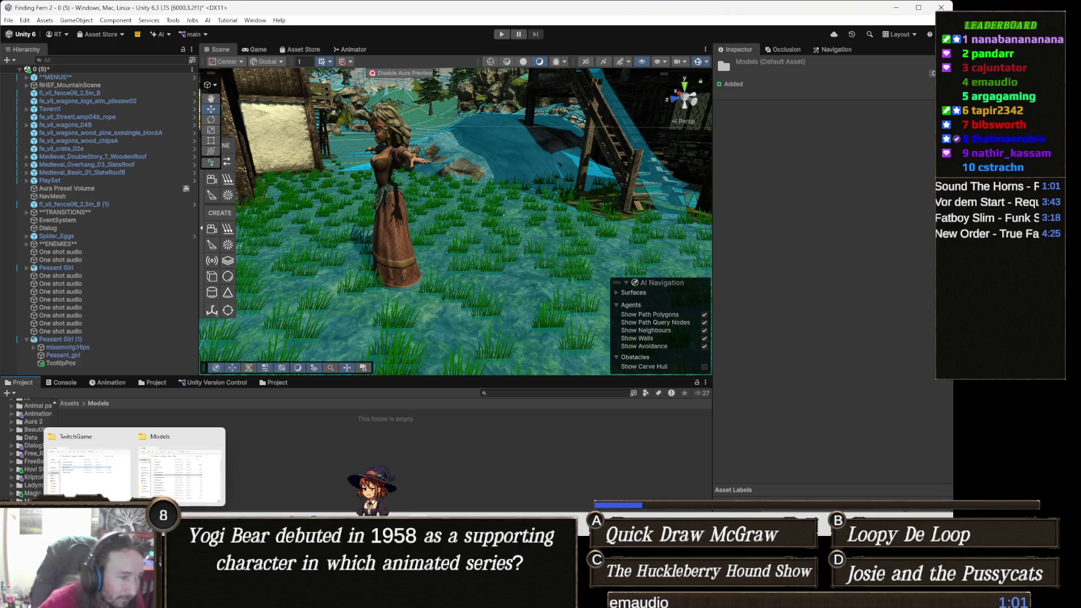
Drag Exclamation.fbx, Indicators.mat, QuestionMark.fbx and their .meta files into Unity's Models folder, then close Explorer
left_click(169, 484)
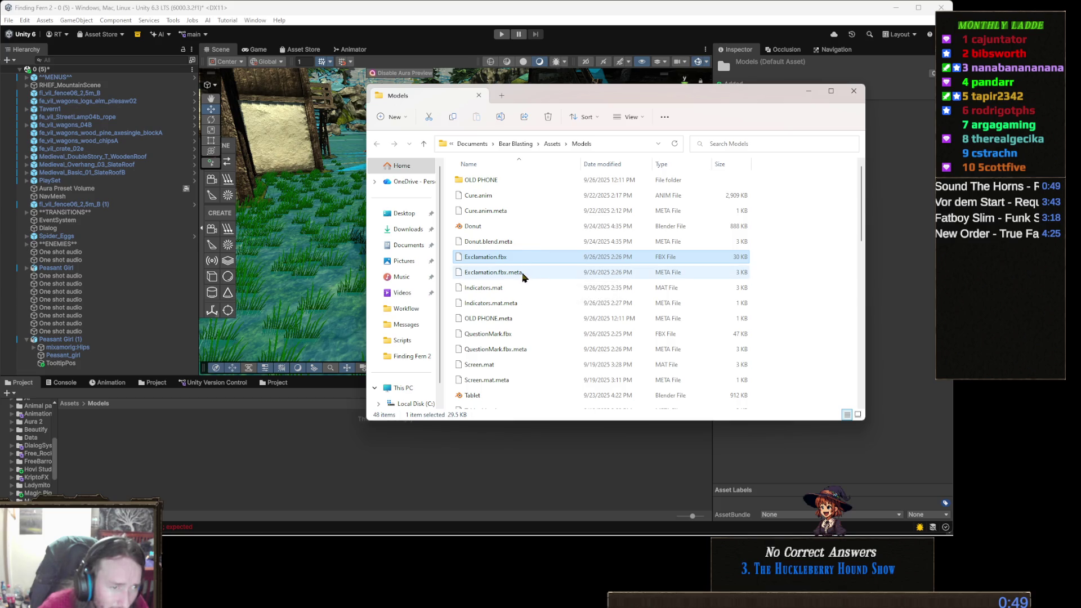
left_click(530, 277, "ctrl")
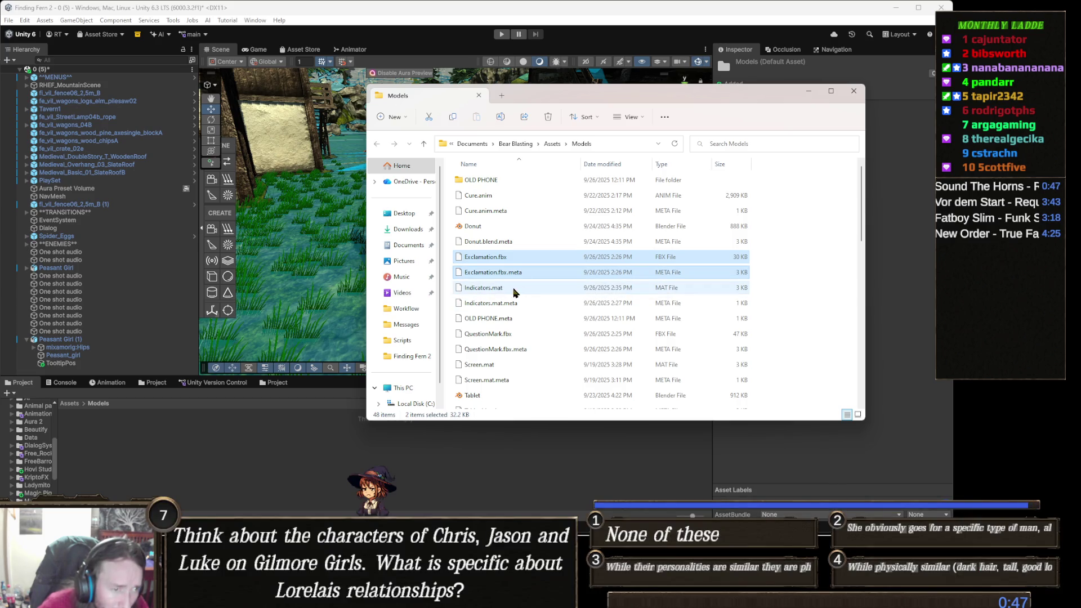
left_click(507, 289, "ctrl")
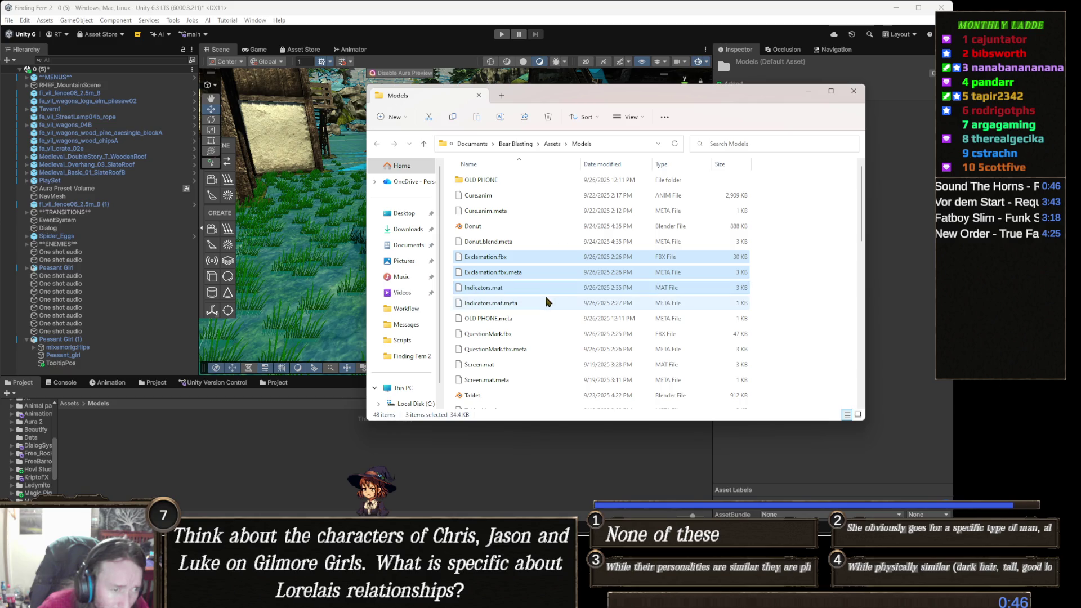
left_click(518, 304, "ctrl")
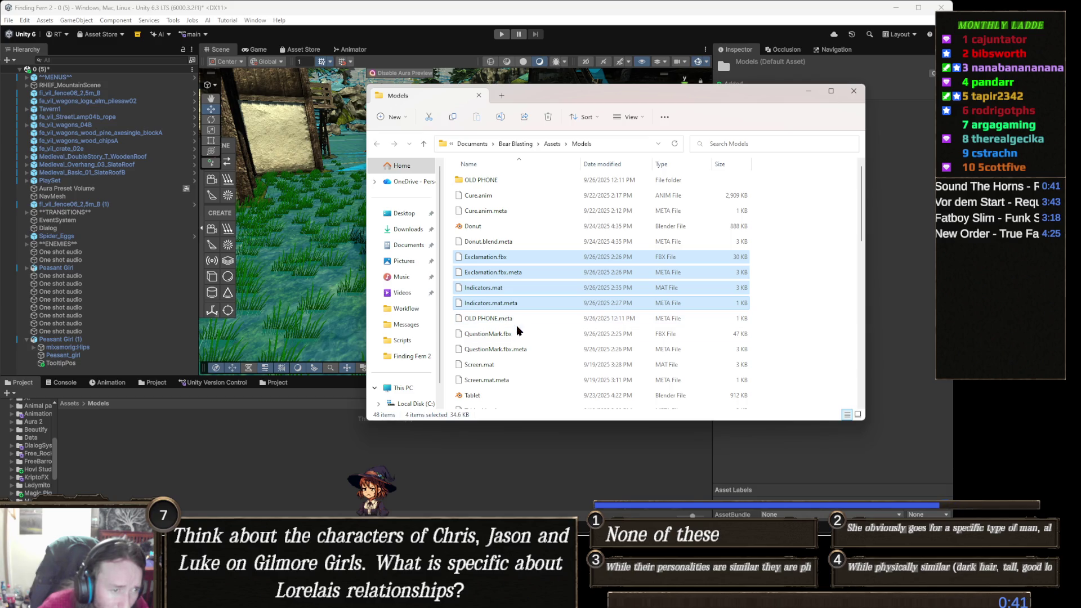
left_click(515, 334, "ctrl")
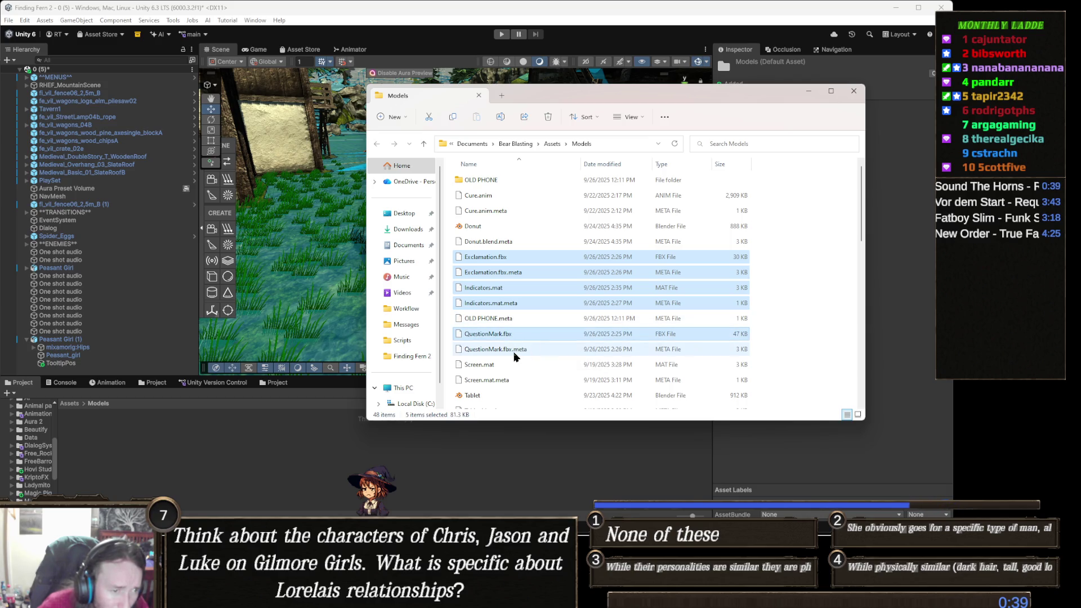
left_click(514, 350, "ctrl")
mouse_move(491, 264)
left_mouse_down()
mouse_move(252, 453)
mouse_move(276, 450)
left_mouse_up()
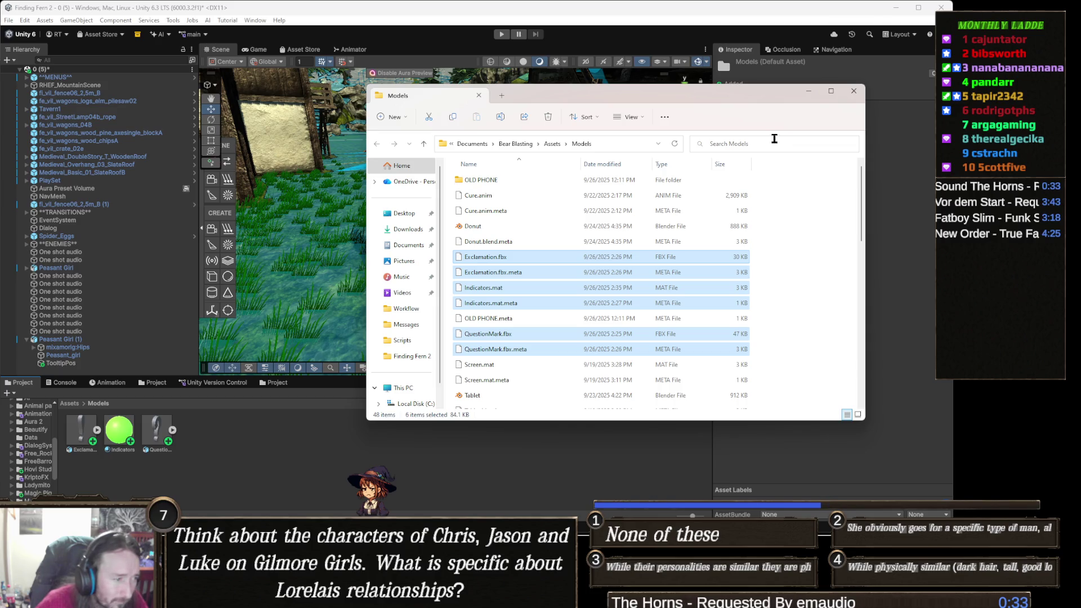
left_click(854, 91)
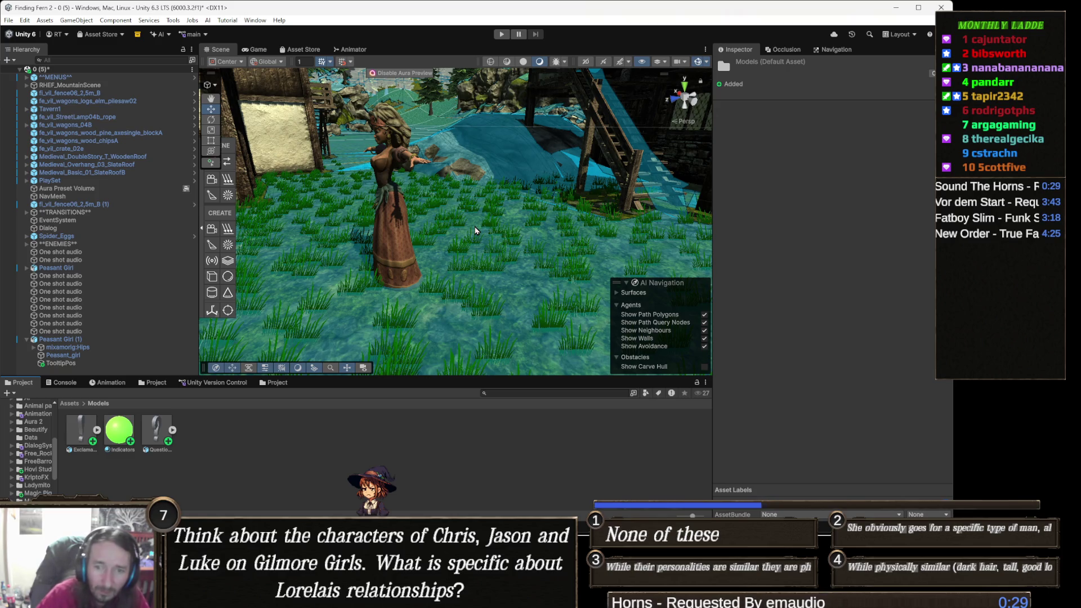
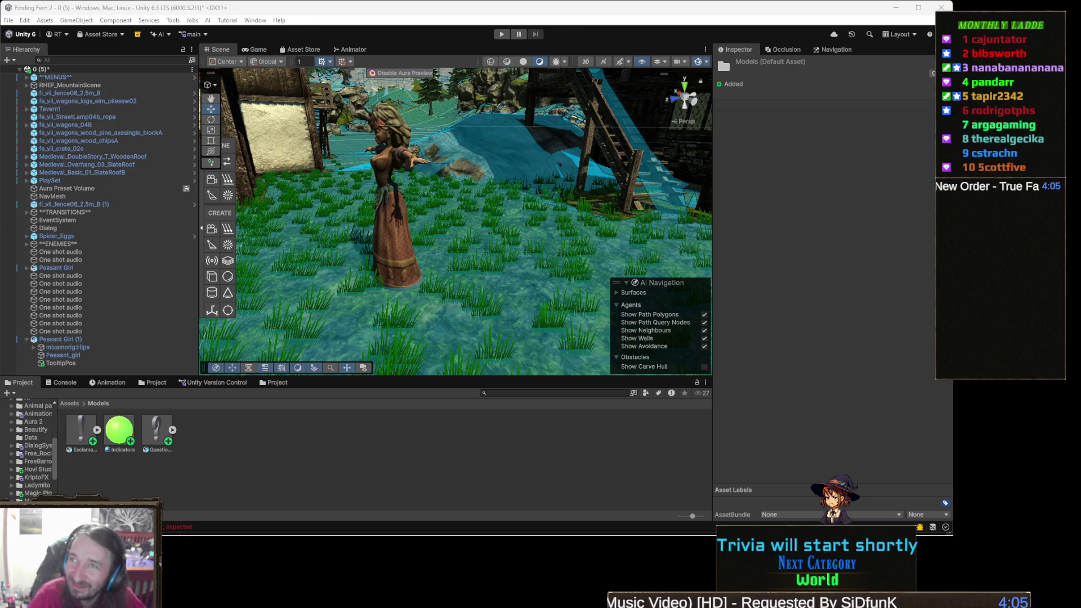
Switch from Unity to the browser playing 'New Order - True Faith (1987)'
key("alt+Tab")
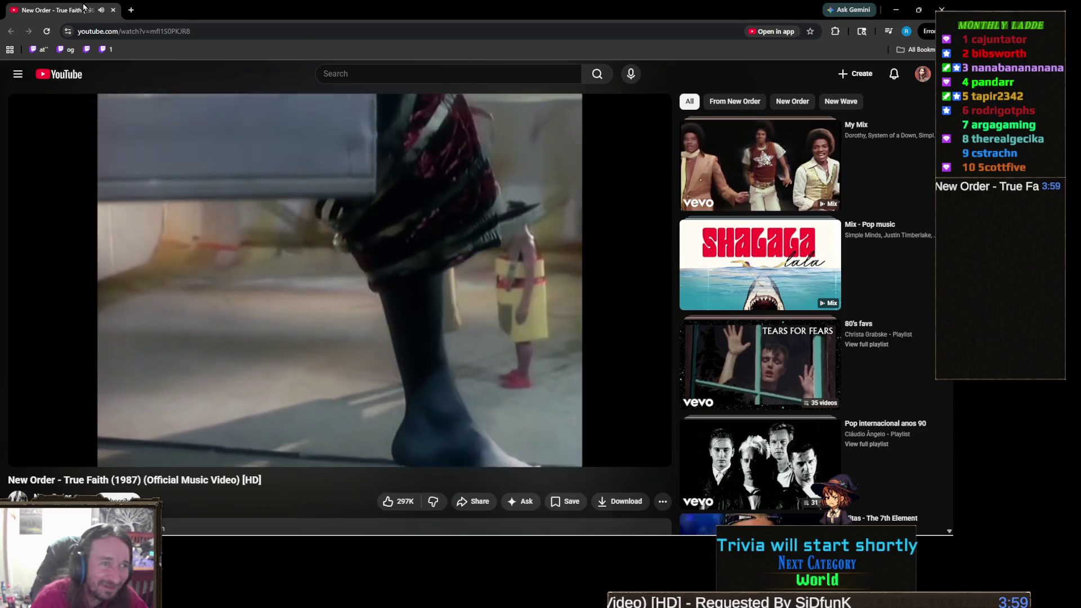
Return from the YouTube video to the Unity editor showing the village scene
key("alt+Tab")
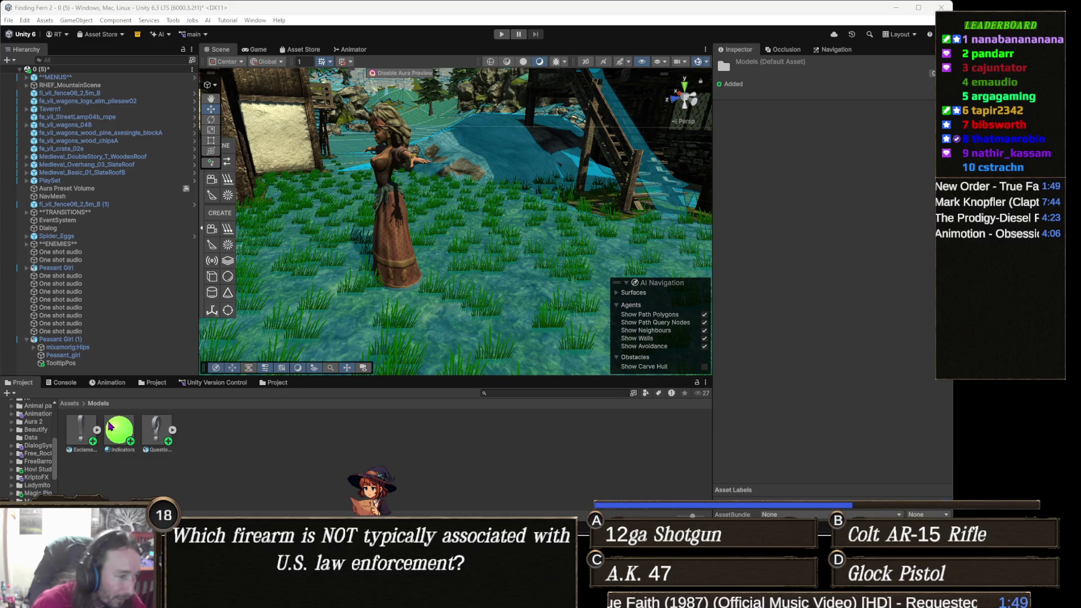
Place the Exclamation model in the scene and raise it high above Peasant Girl (1)
left_click(83, 425)
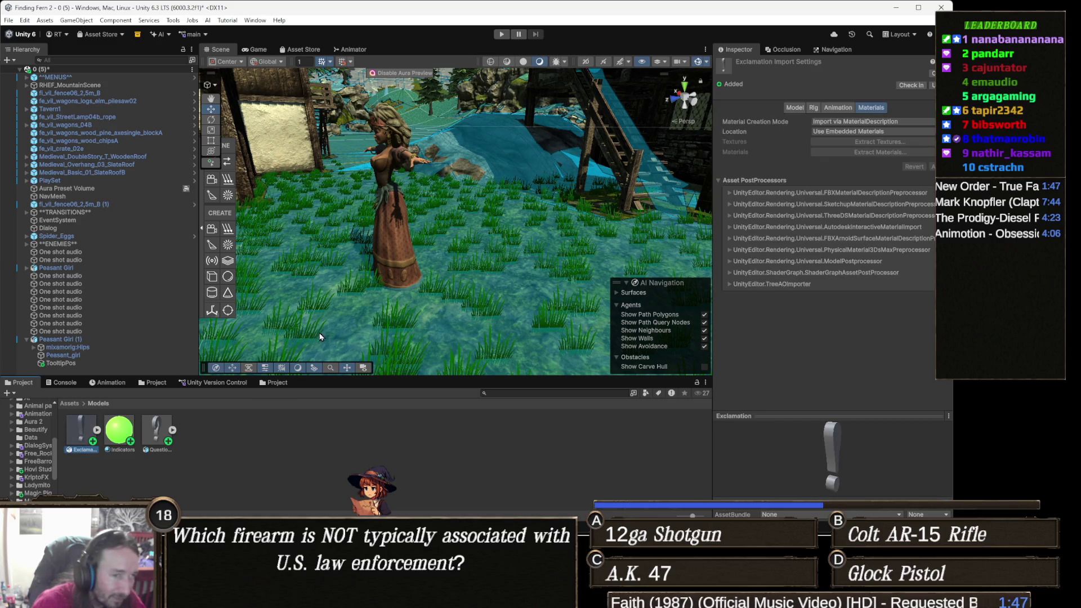
left_click_drag(439, 256, 516, 203)
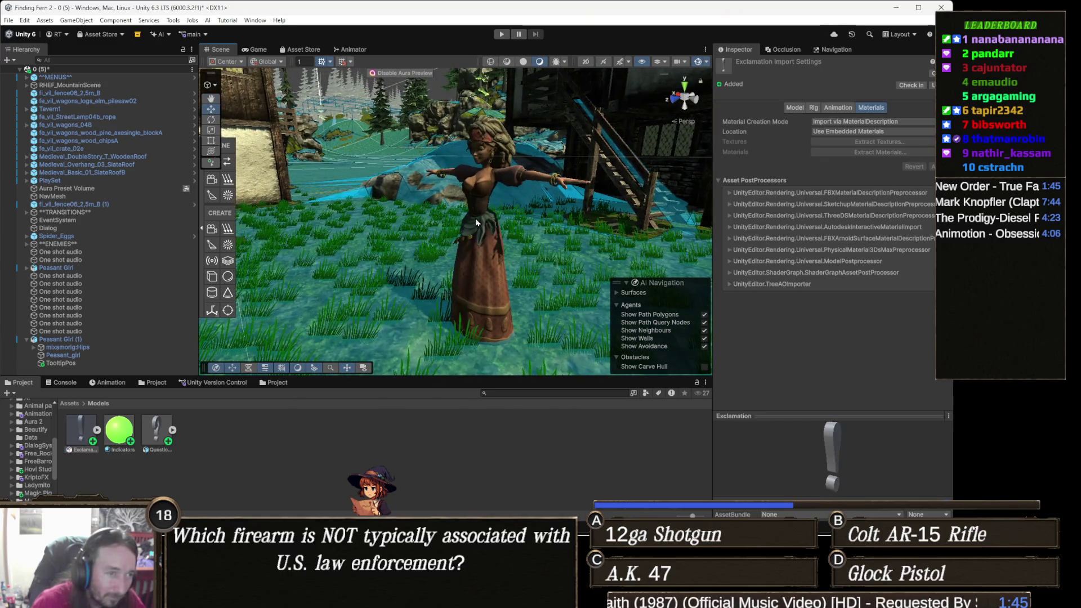
left_click(477, 193)
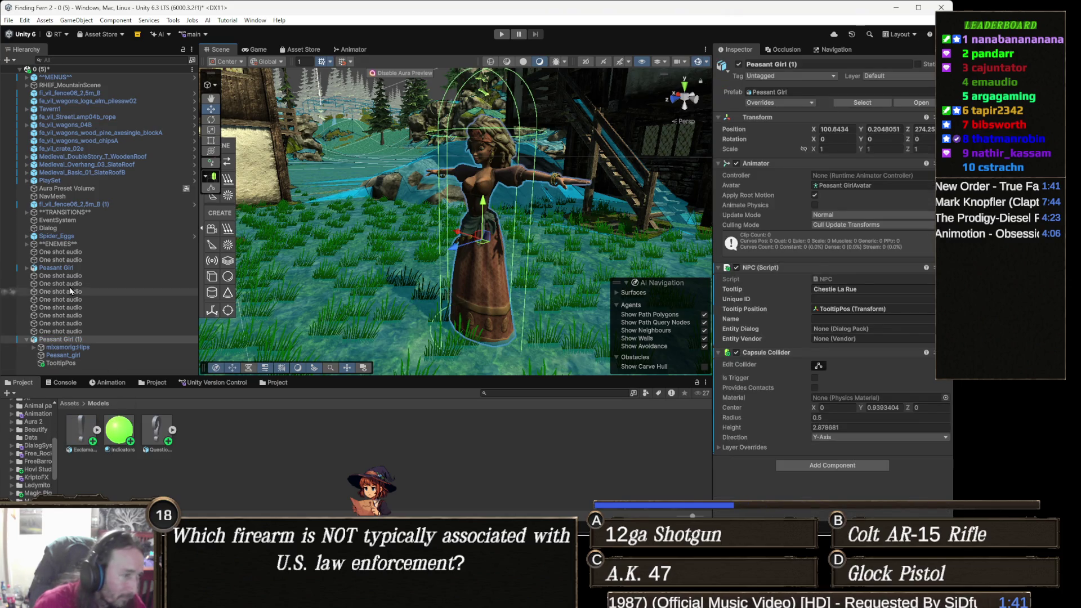
scroll(34, 444, "up", 1)
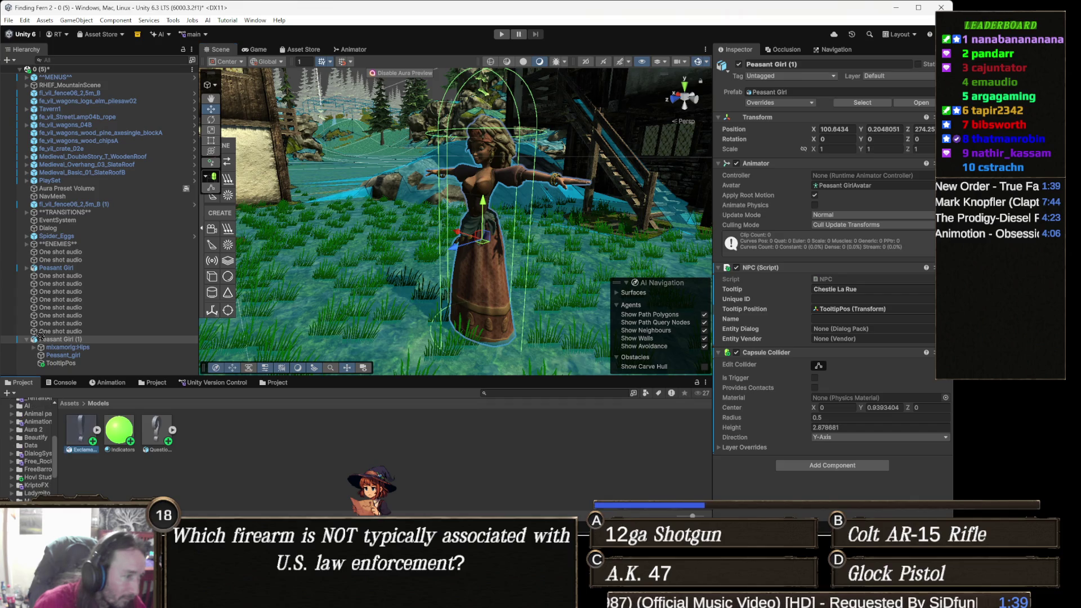
left_click_drag(73, 342, 74, 340)
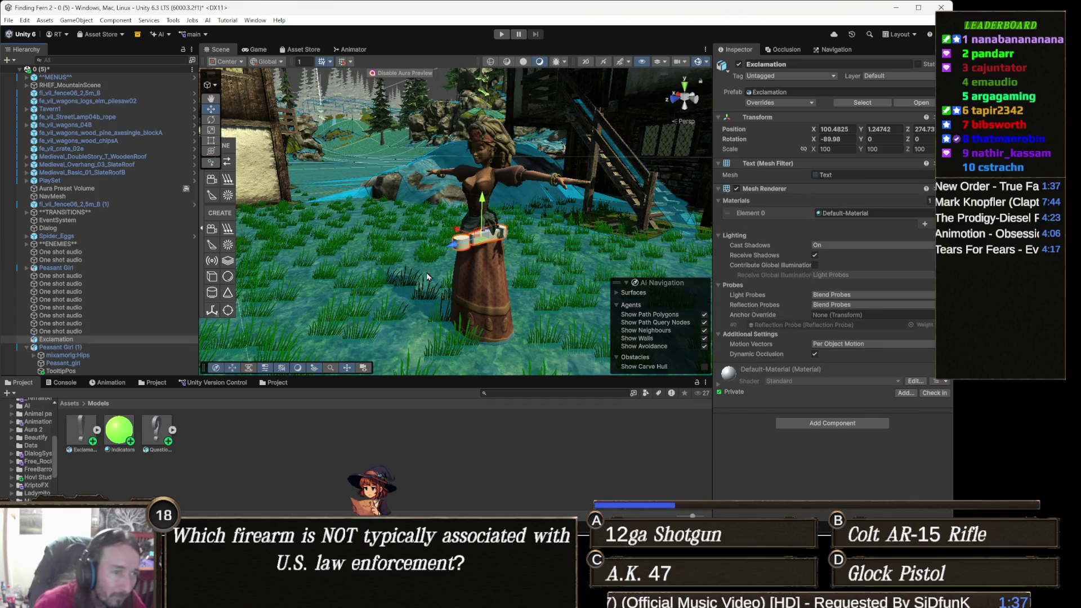
left_click_drag(520, 193, 479, 180)
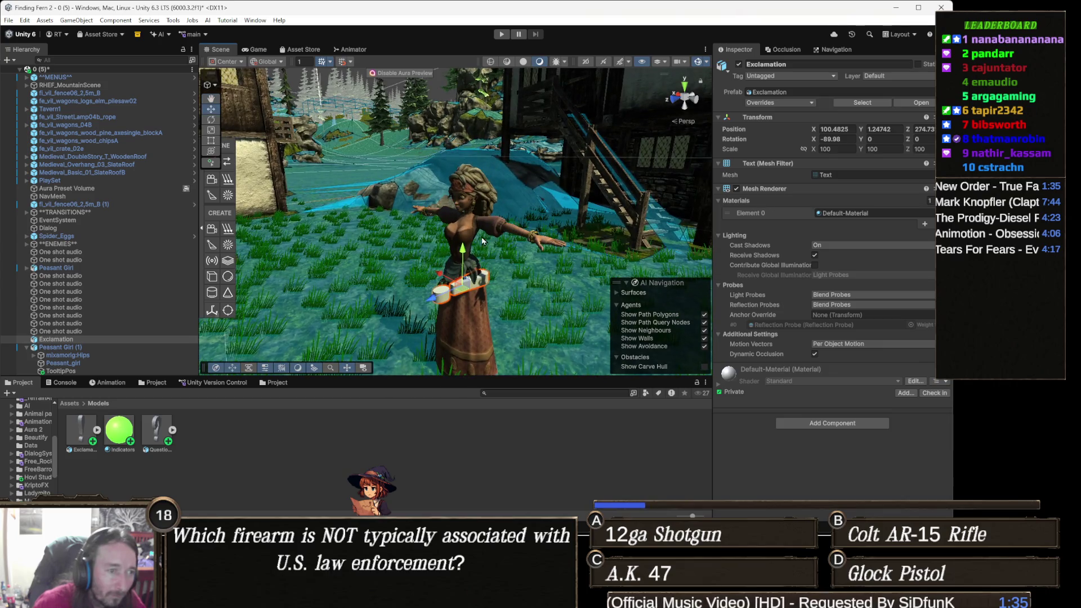
left_click_drag(481, 225, 501, 87)
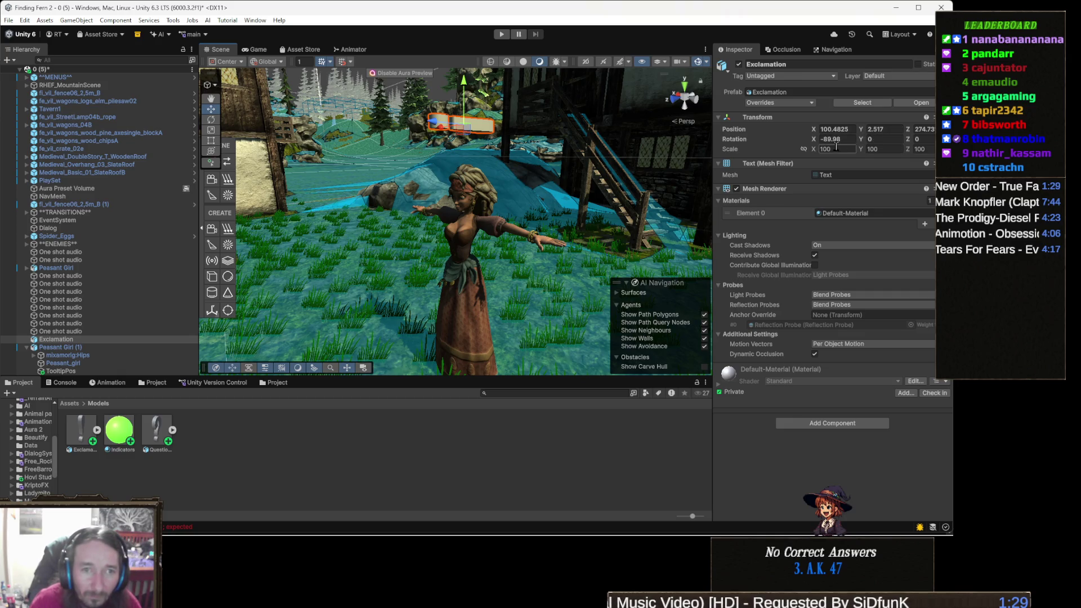
left_click(849, 138)
Set the Exclamation's X rotation to 0 and parent it under Peasant Girl (1)
type("0")
mouse_move(418, 193)
left_mouse_down()
mouse_move(463, 213)
mouse_move(396, 261)
mouse_move(360, 267)
left_mouse_up()
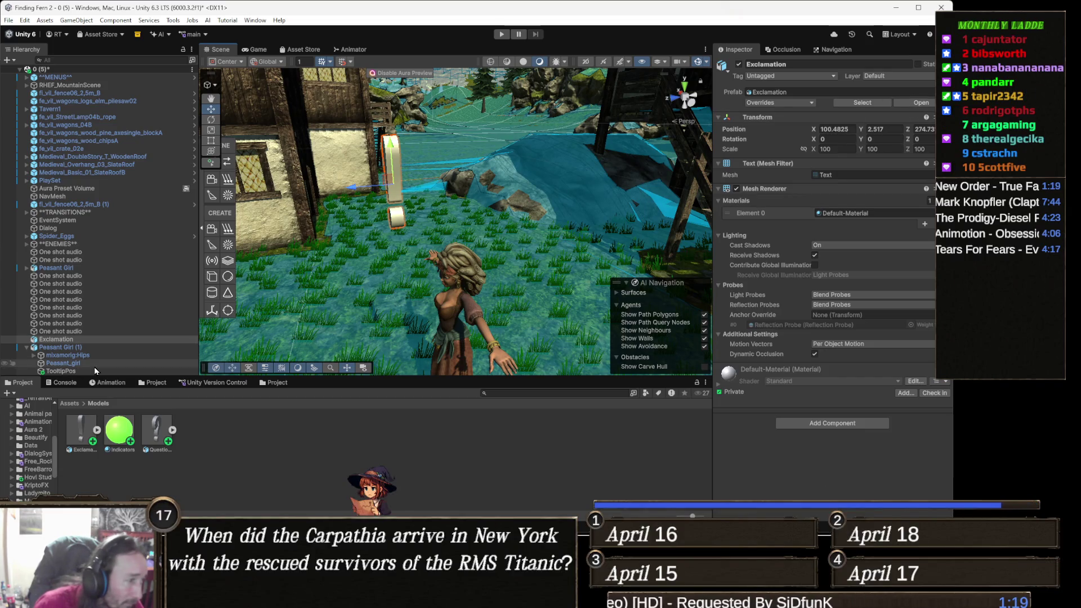
left_click(58, 341)
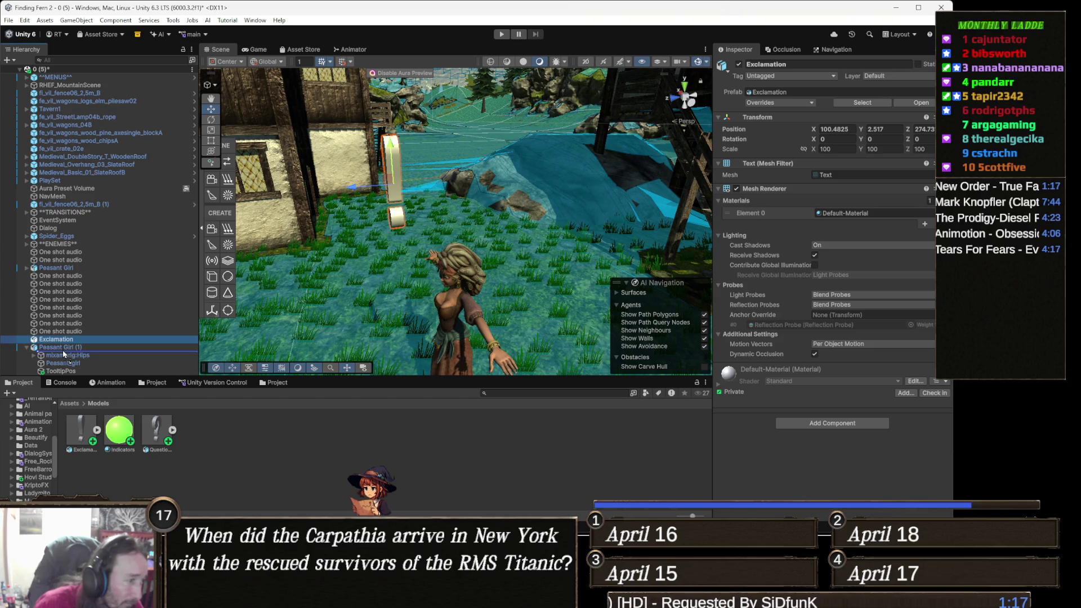
left_click_drag(65, 350, 63, 348)
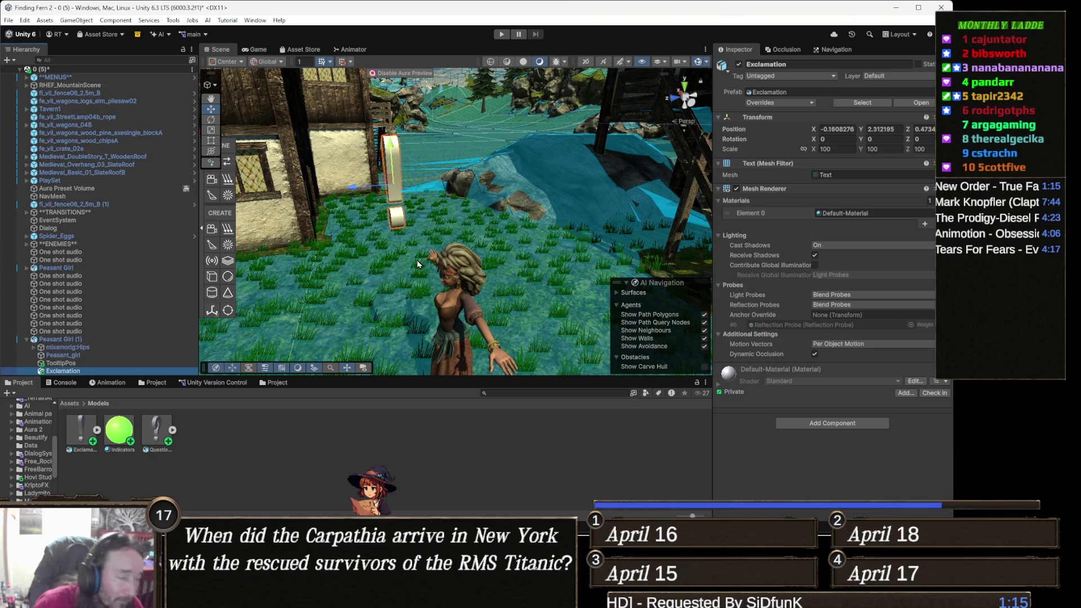
Set the Exclamation's local X and Z position to 0, centring it above her
left_click(852, 128)
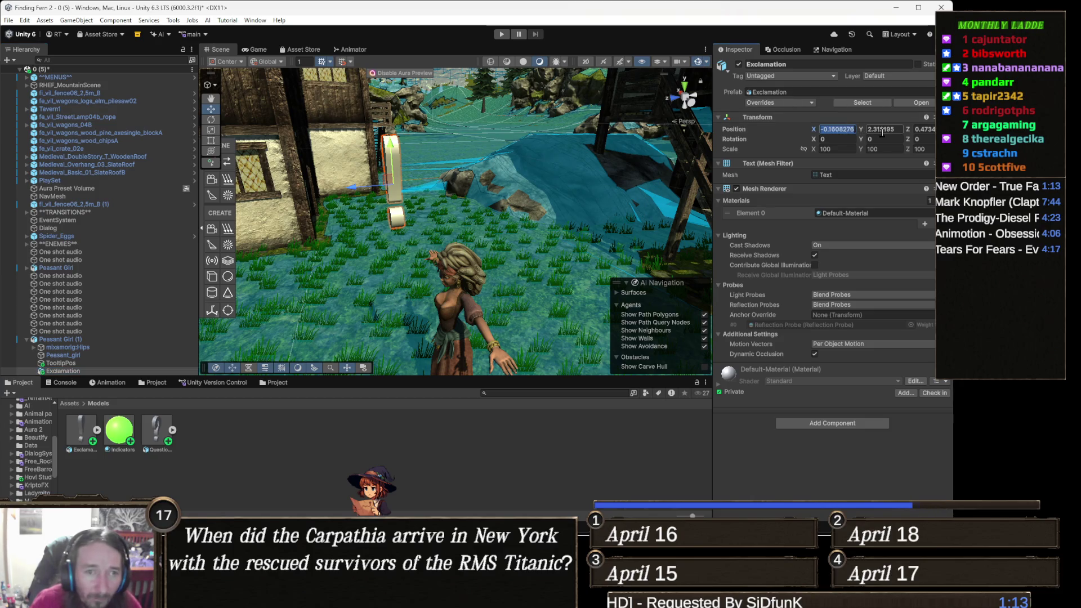
type("0")
key("Tab")
key("Tab")
type("0")
key("Return")
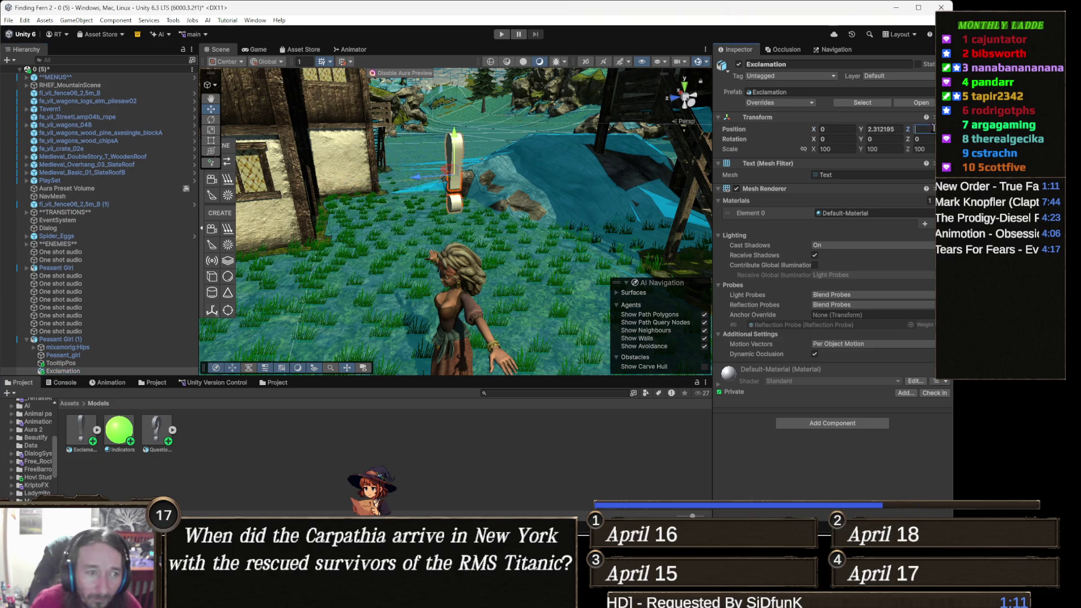
mouse_move(593, 224)
left_mouse_down()
mouse_move(500, 218)
mouse_move(596, 177)
left_mouse_up()
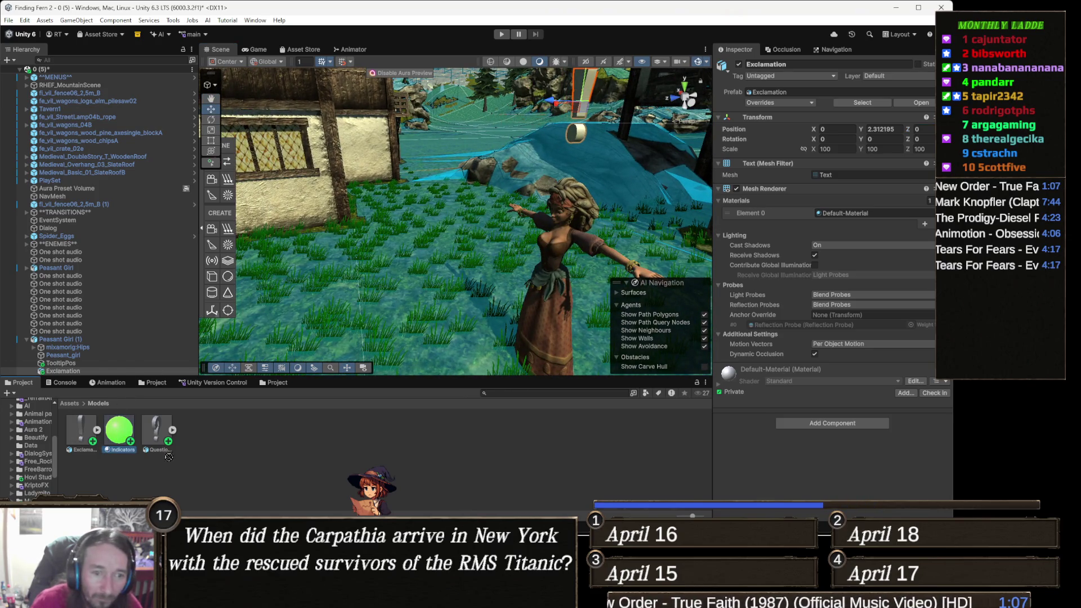
Assign the Indicators material to the Exclamation's Element 0, turning it bright green
left_click_drag(815, 278, 845, 214)
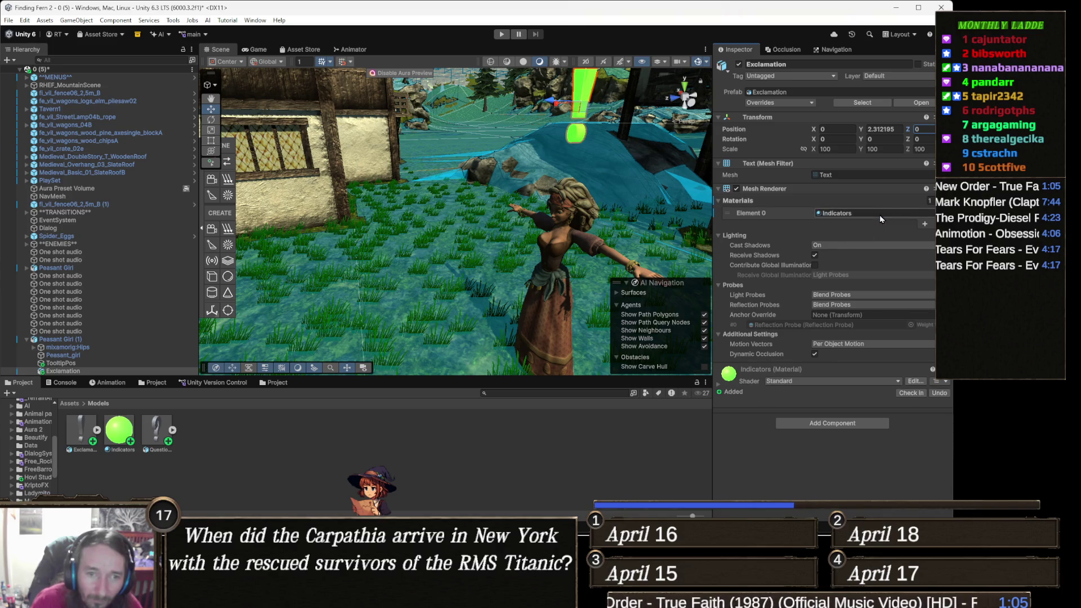
mouse_move(659, 293)
left_mouse_down()
mouse_move(453, 290)
mouse_move(366, 347)
mouse_move(433, 357)
left_mouse_up()
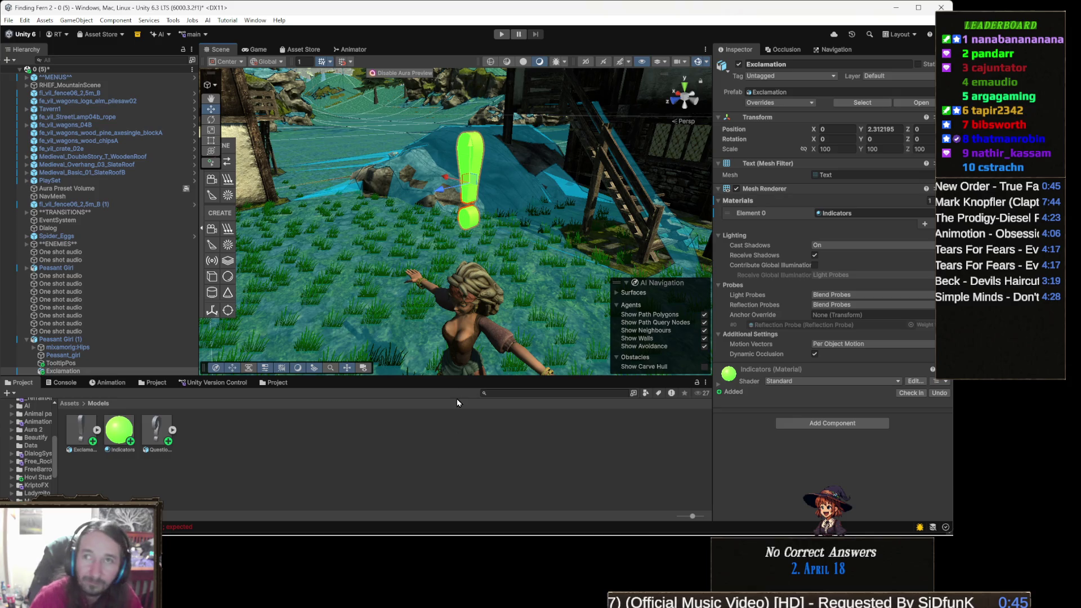
left_click_drag(581, 272, 603, 284)
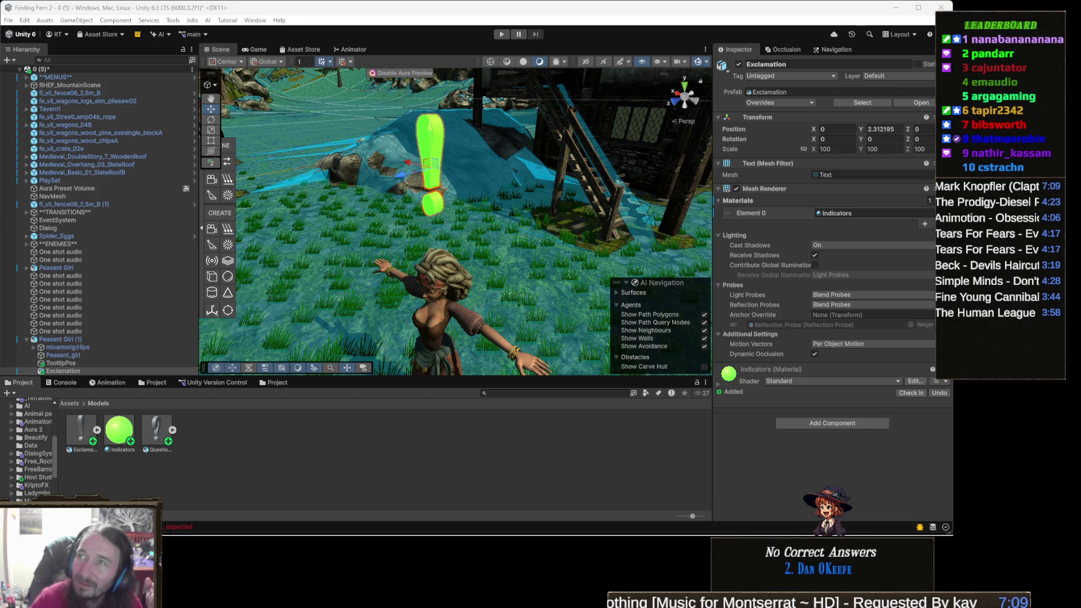
key("alt+Tab")
left_click_drag(566, 5, 566, 3)
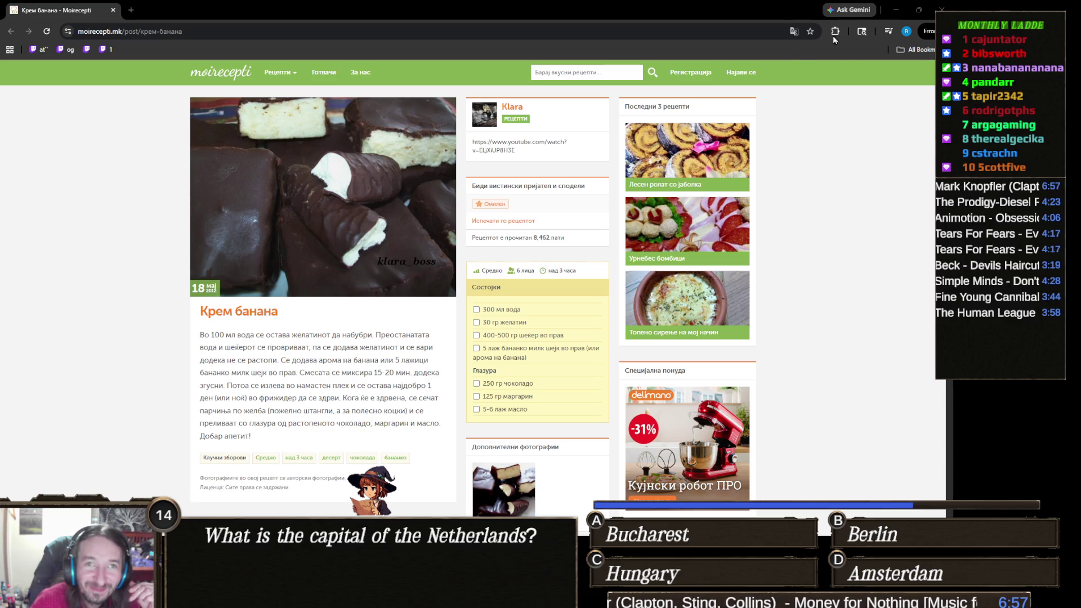
left_click(941, 9)
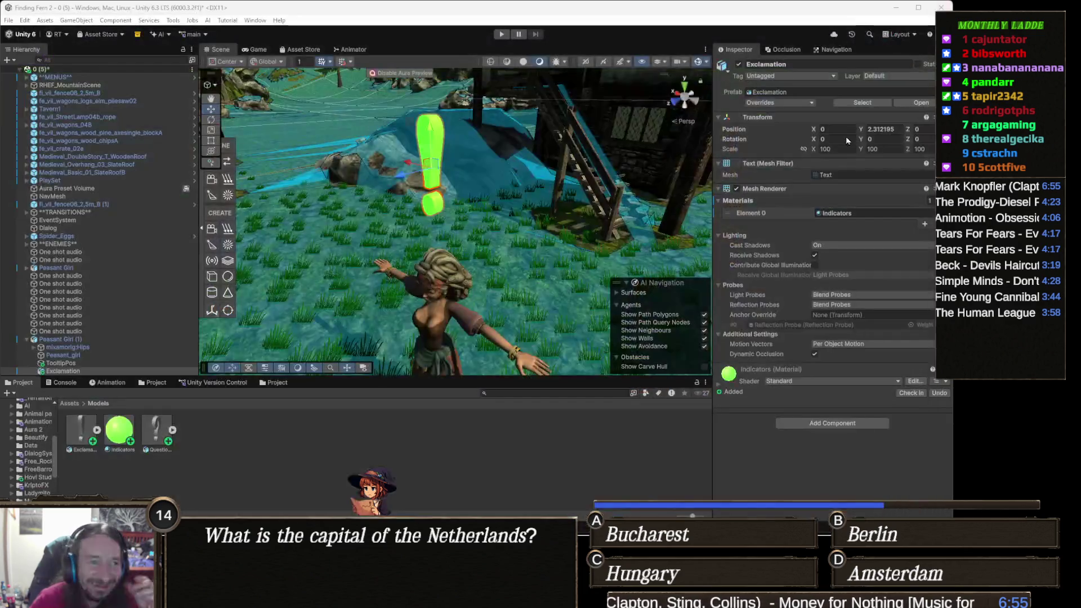
mouse_move(403, 227)
left_mouse_down()
mouse_move(388, 168)
mouse_move(437, 119)
left_mouse_up()
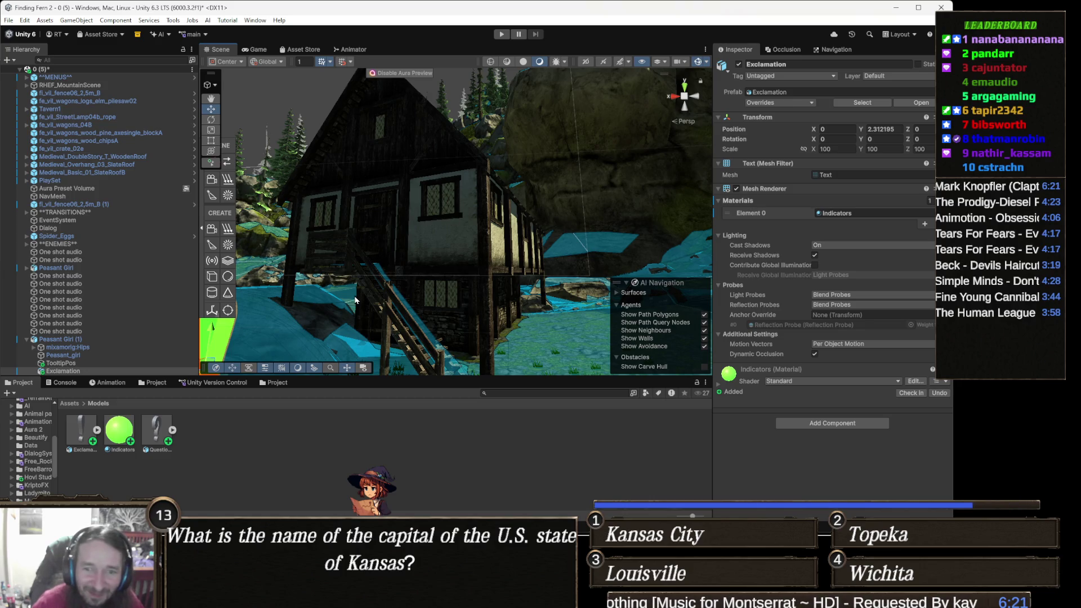
left_click_drag(508, 243, 505, 255)
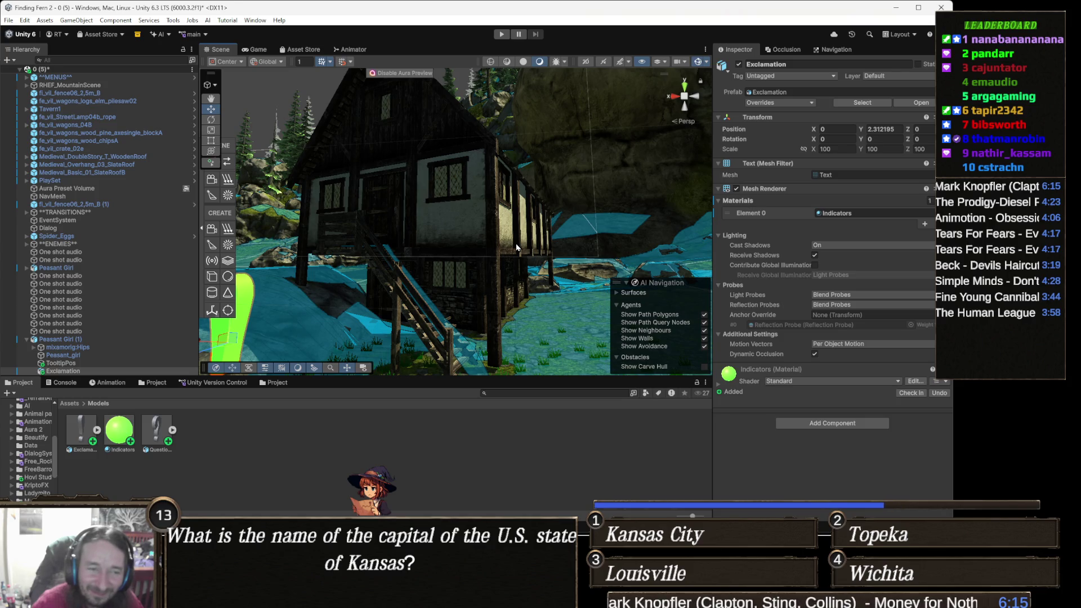
mouse_move(514, 241)
left_mouse_down()
mouse_move(542, 235)
mouse_move(514, 243)
left_mouse_up()
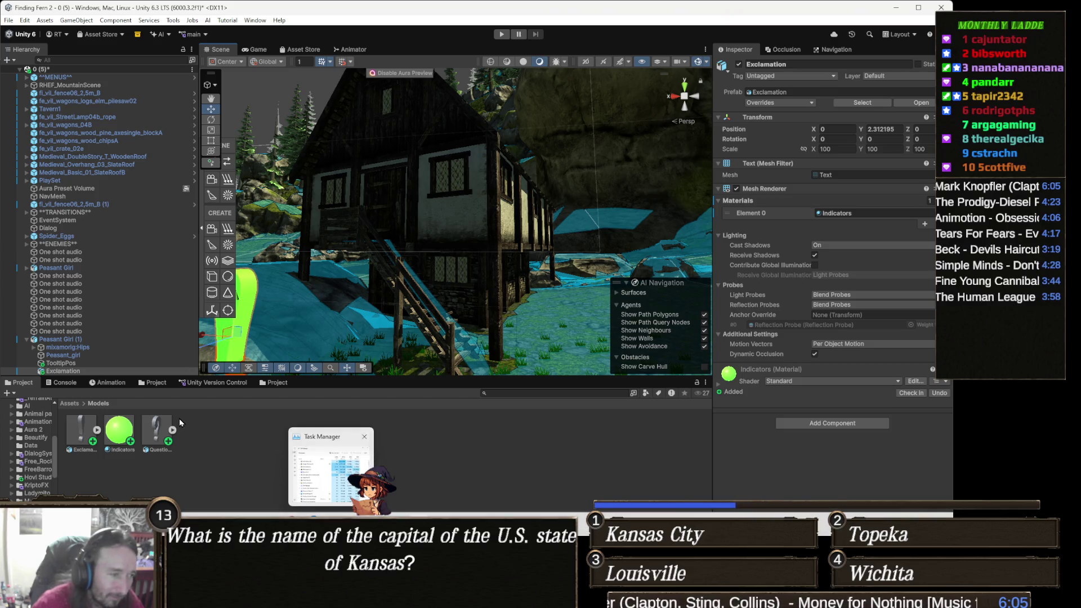
key("f")
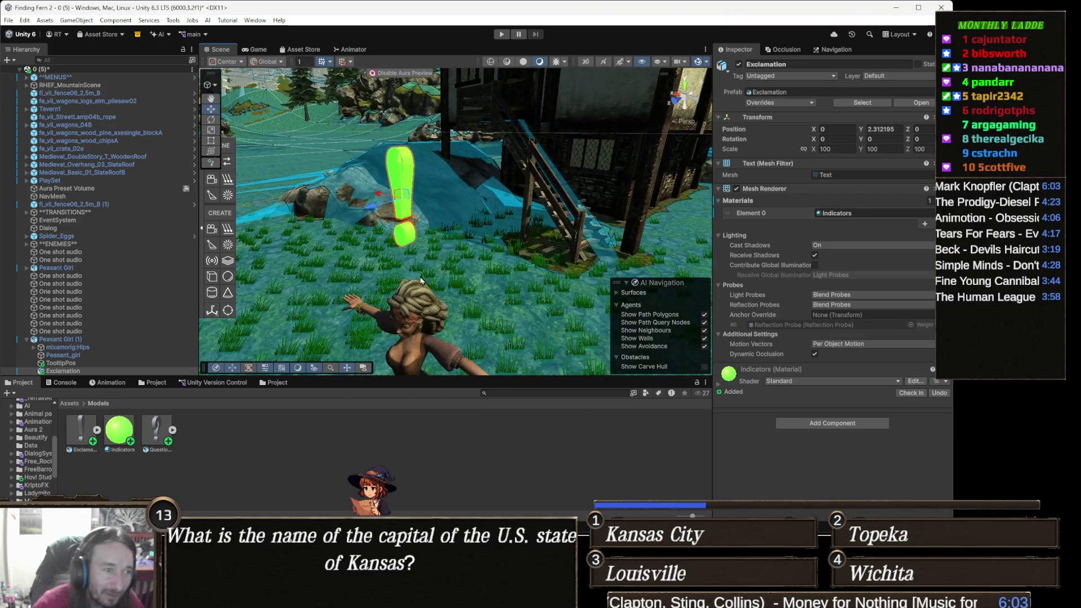
left_click(415, 332)
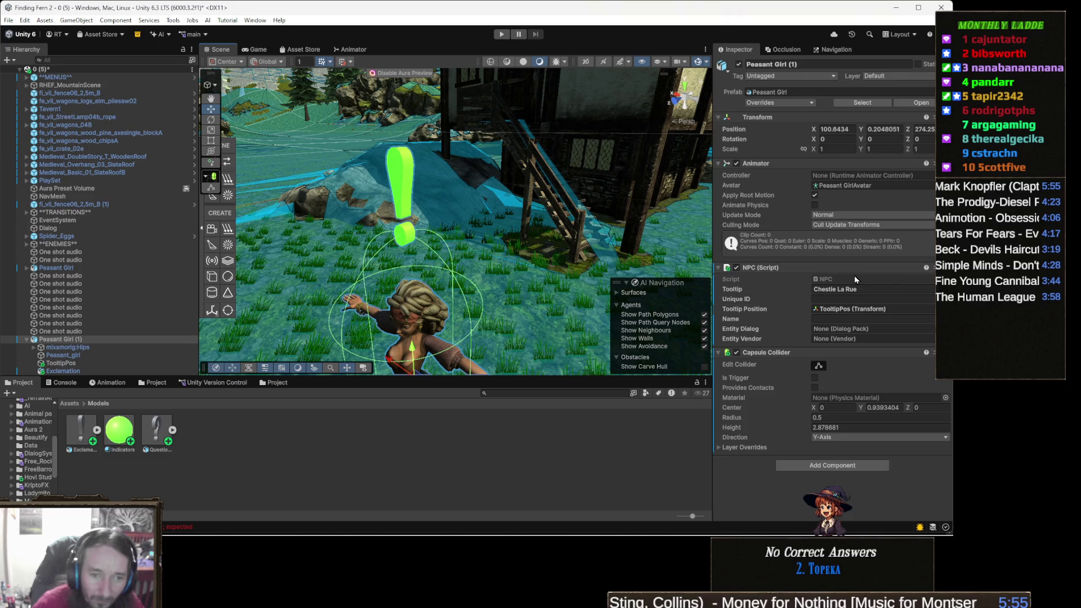
Open the NPC script in Visual Studio and go into its empty Interact() body
double_click(849, 280)
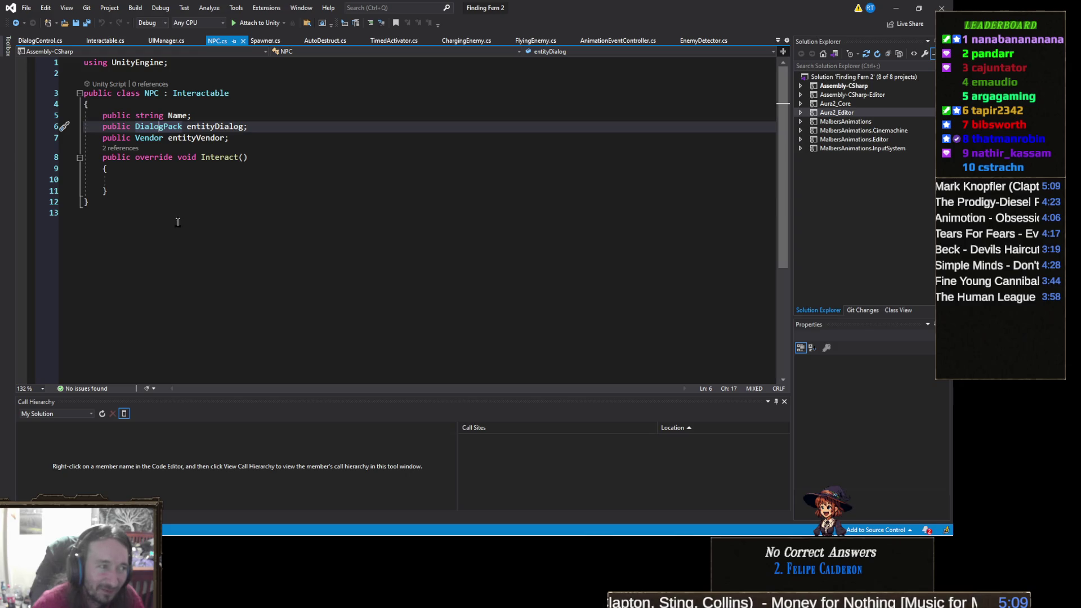
left_click(163, 178)
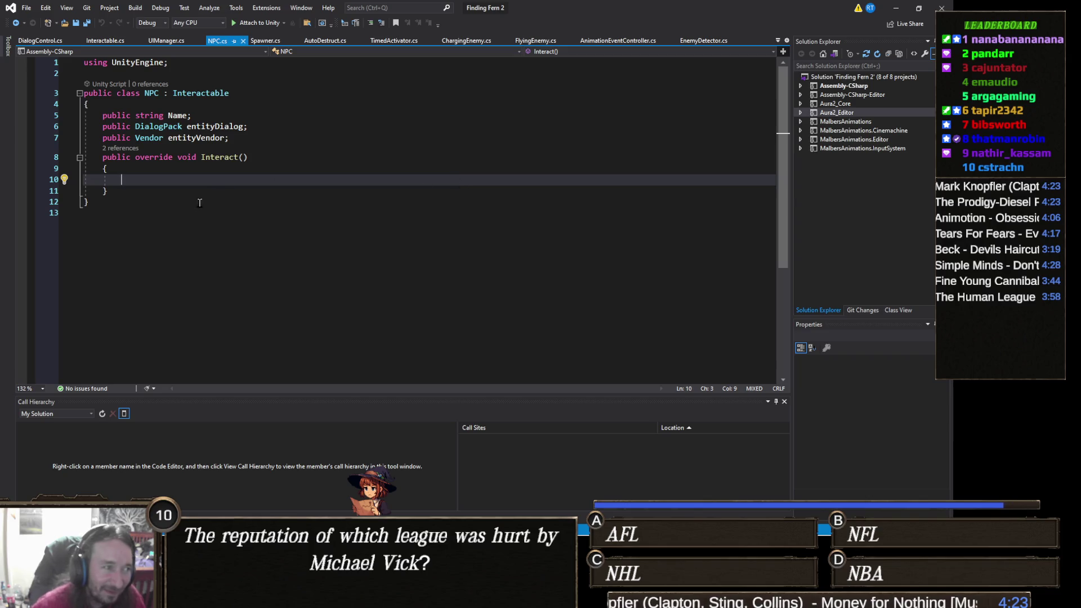
Jump from NPC.cs to the Interactable base class definition
left_click(140, 170)
left_click(244, 137)
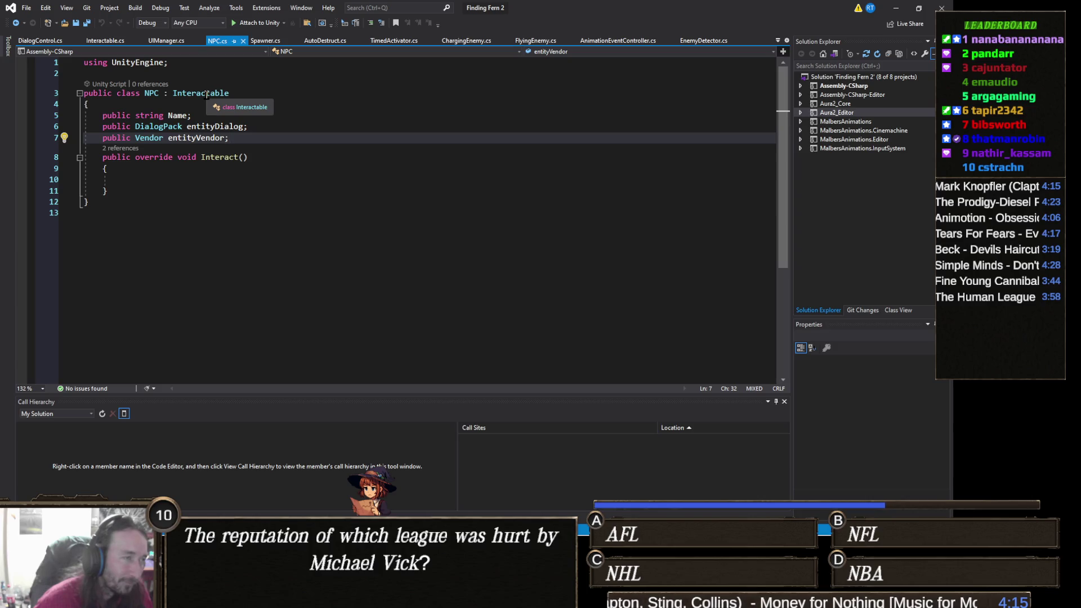
left_click(207, 95)
right_click(208, 95)
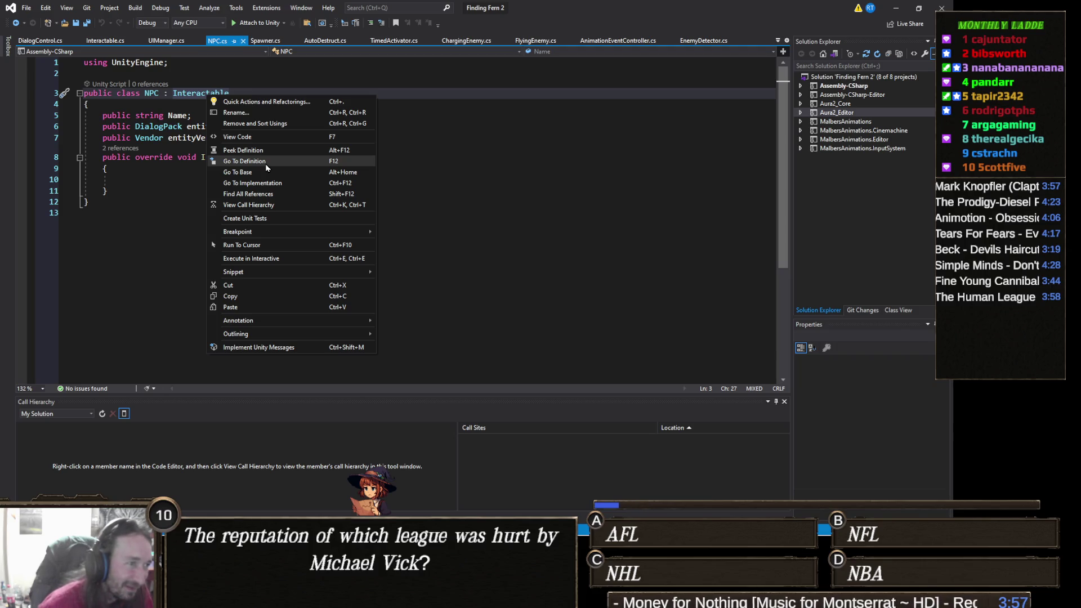
left_click(267, 167)
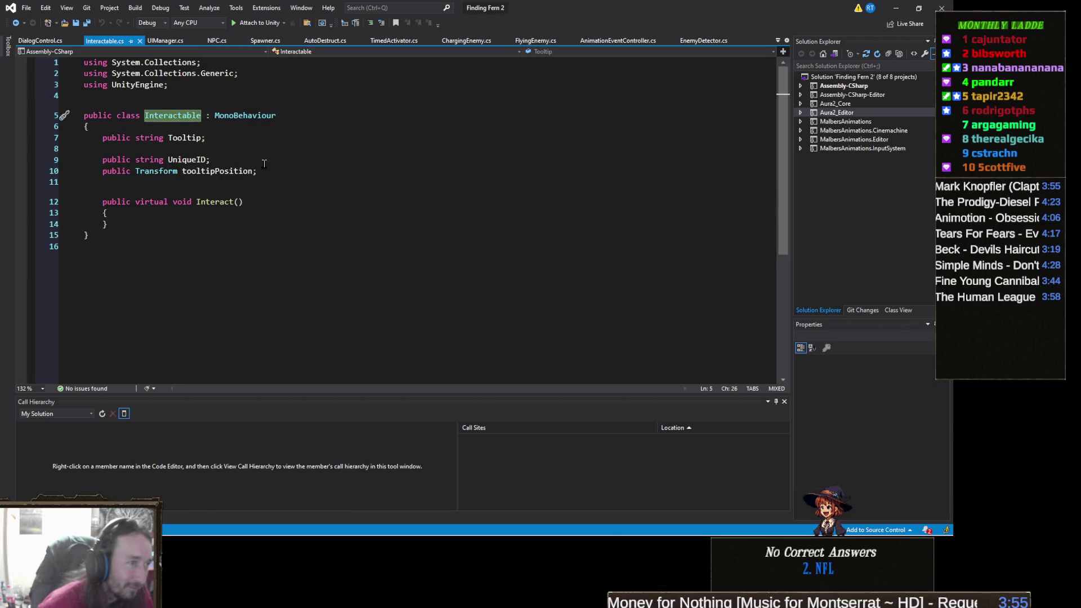
Add a 'public GameObject indicator;' field below tooltipPosition in Interactable.cs
left_click(275, 177)
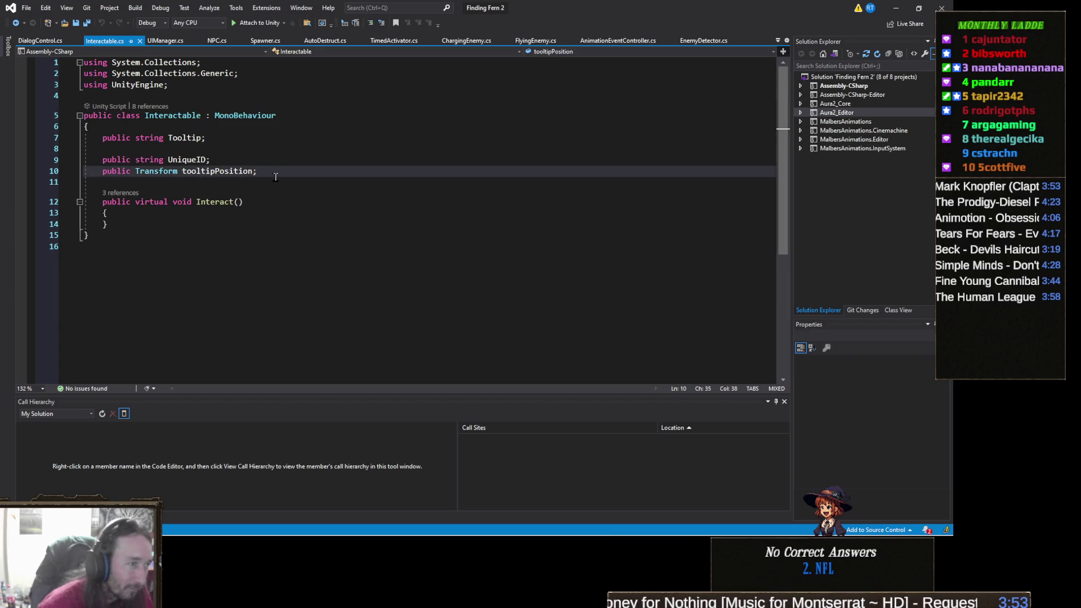
key("Return")
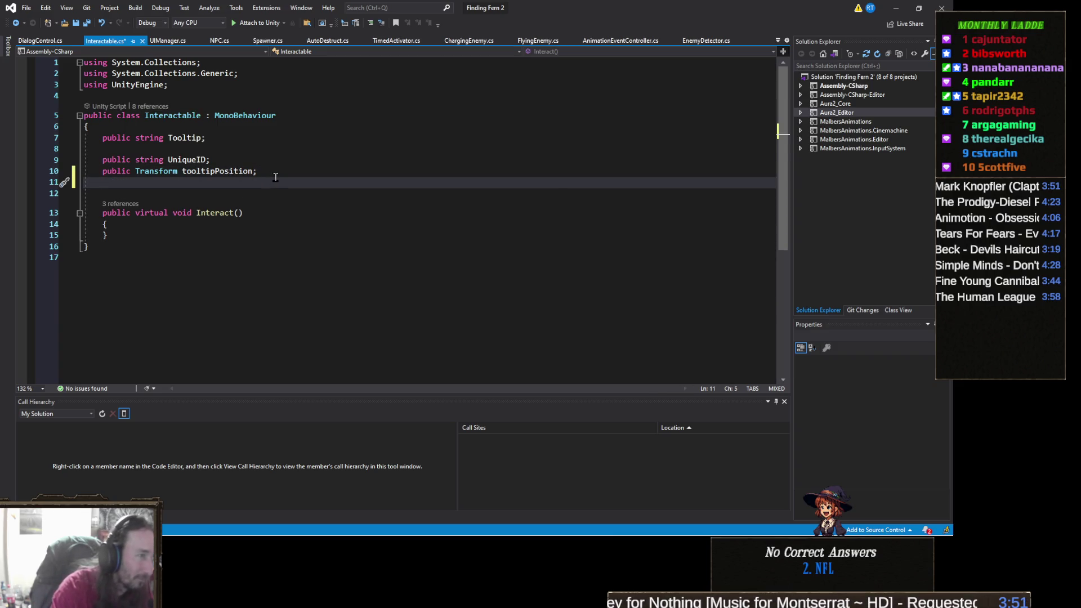
type("public ")
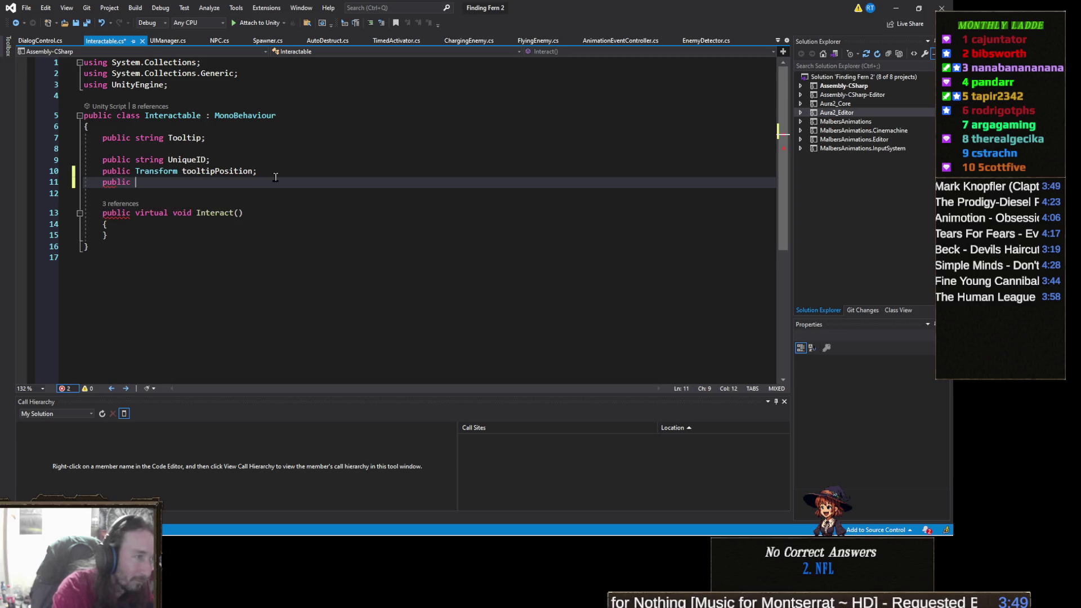
type("GameO")
key("BackSpace")
key("space")
type("indicator;")
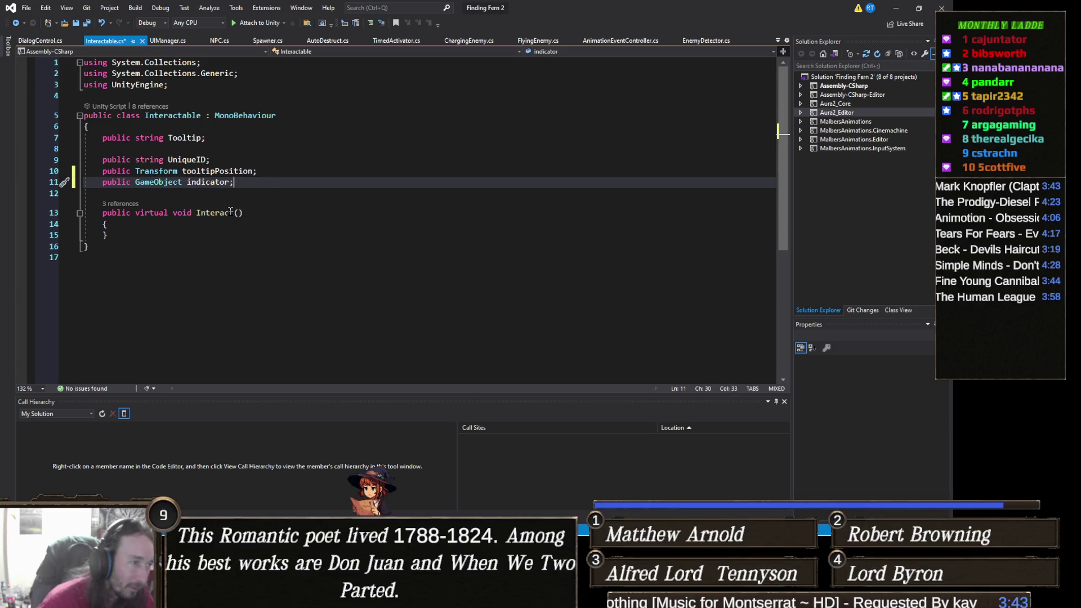
Make Interact() run 'if (indicator) indicator.SetActive(false);'
left_click(233, 232)
left_click(235, 226)
key("Return")
type("if (")
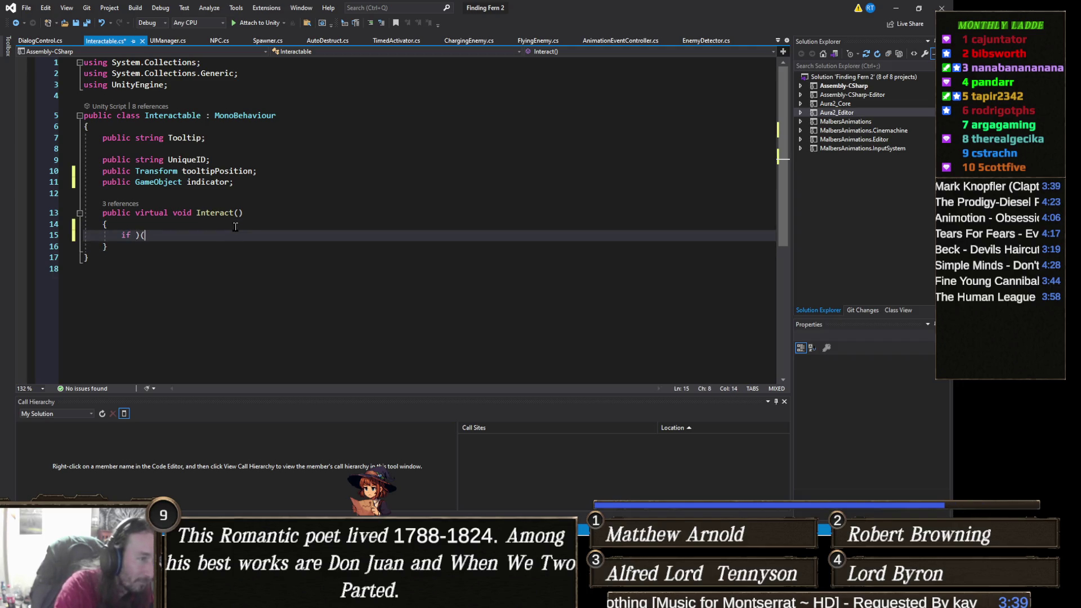
type("indic")
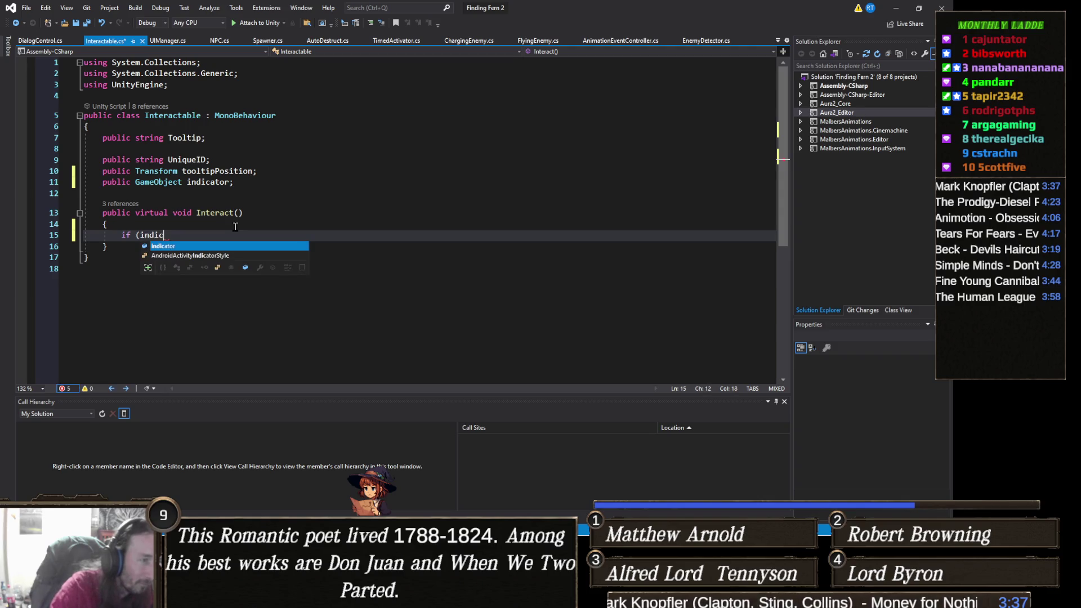
type("ator)")
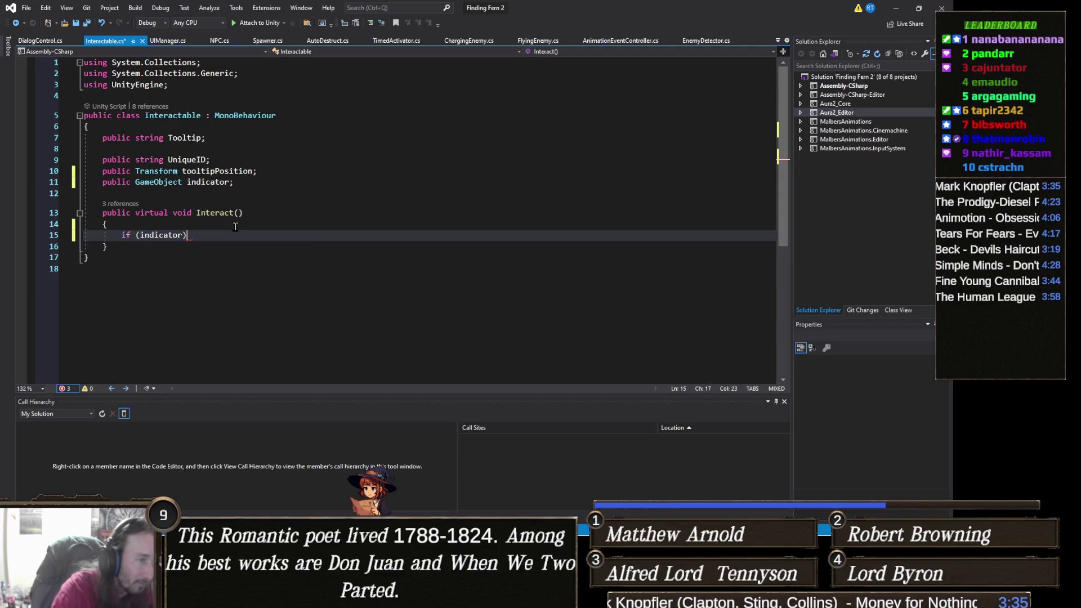
key("Return")
type("indica")
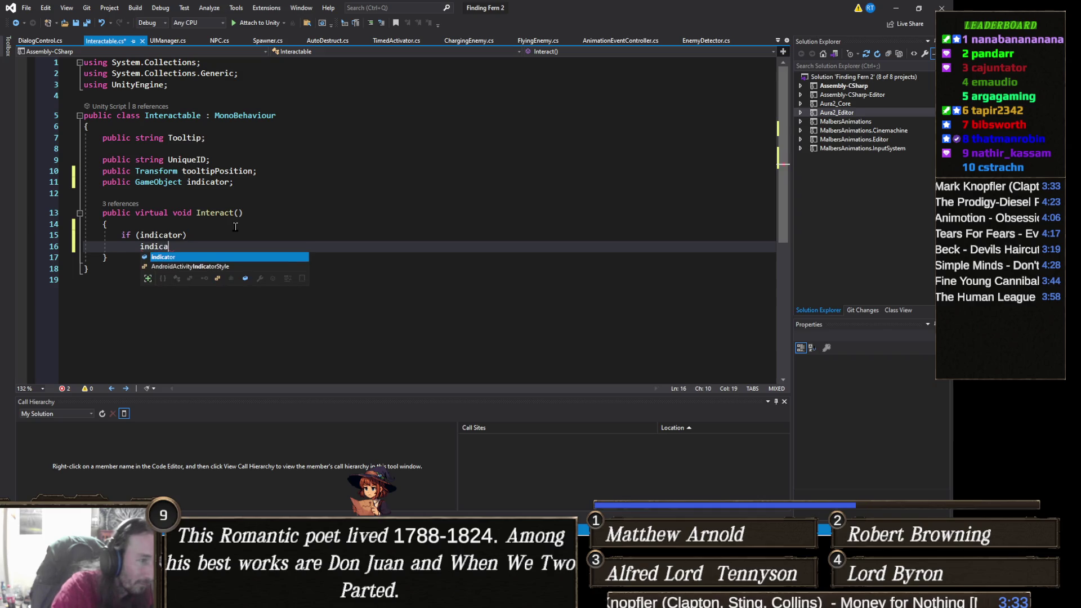
type("tor.seta")
key("Tab")
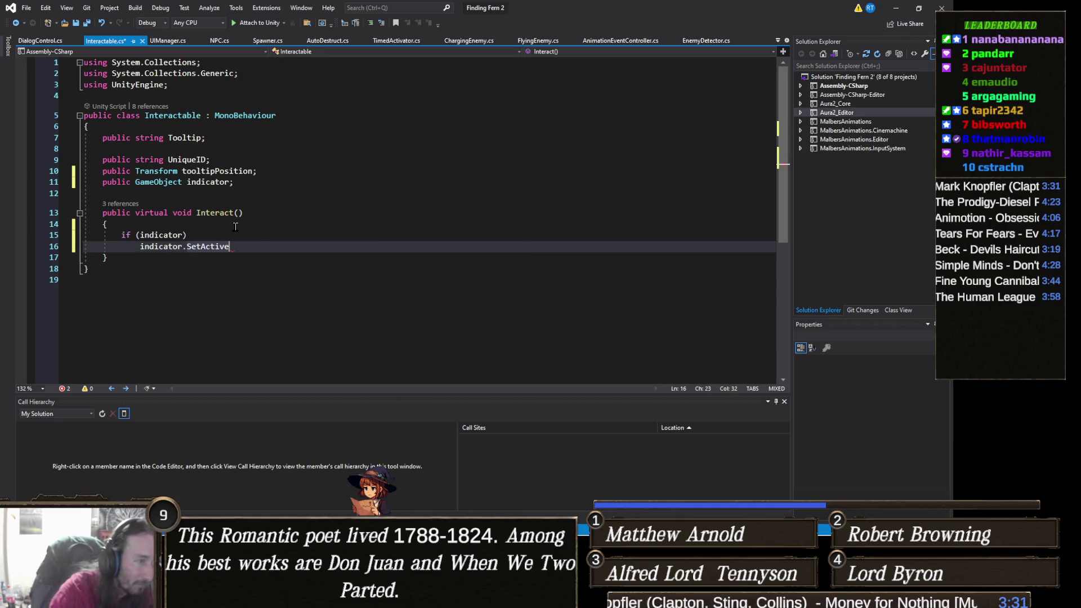
type("(false")
key("Escape")
type(");")
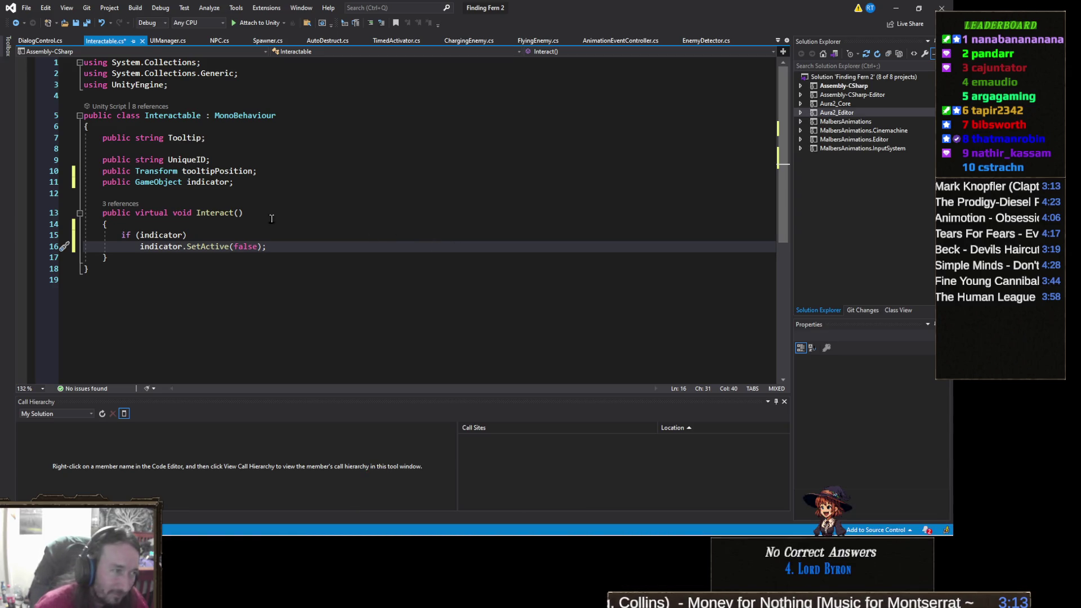
Save Interactable.cs and return to NPC.cs
left_click(299, 216)
key("ctrl+s")
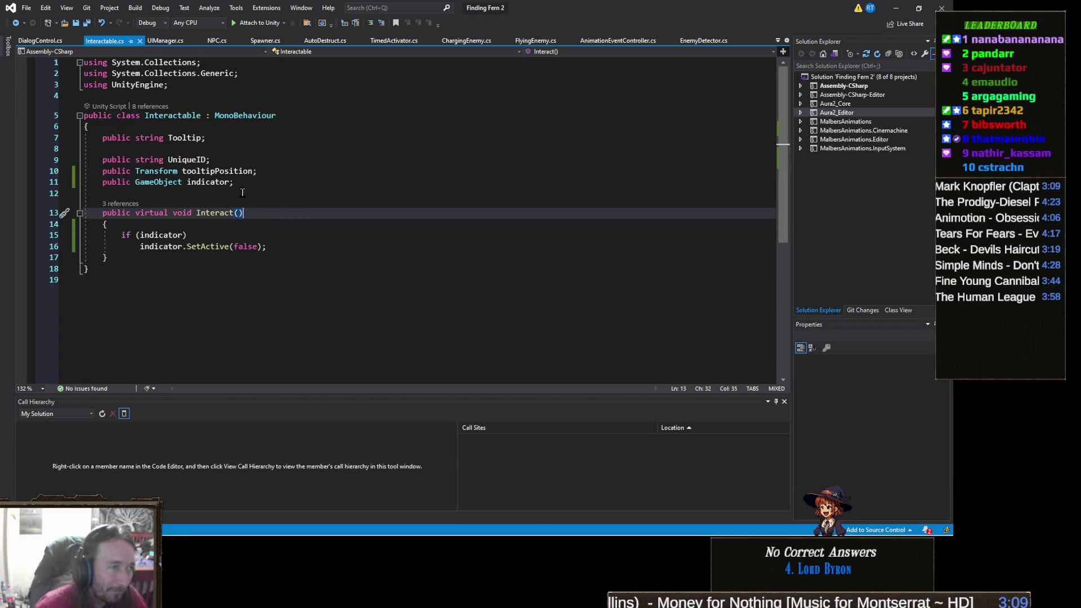
left_click(259, 194)
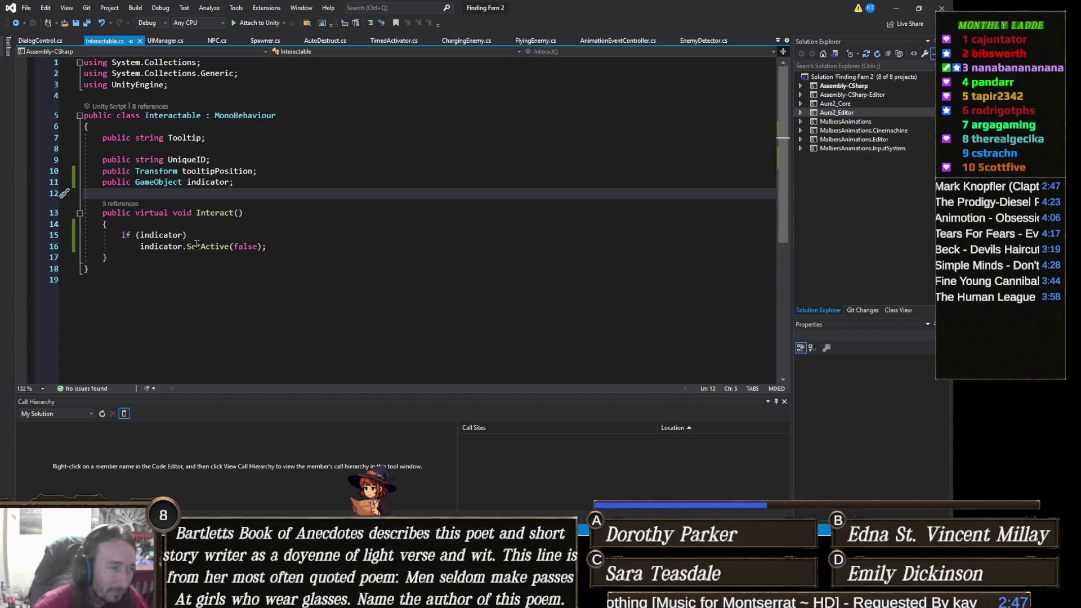
left_click(289, 246)
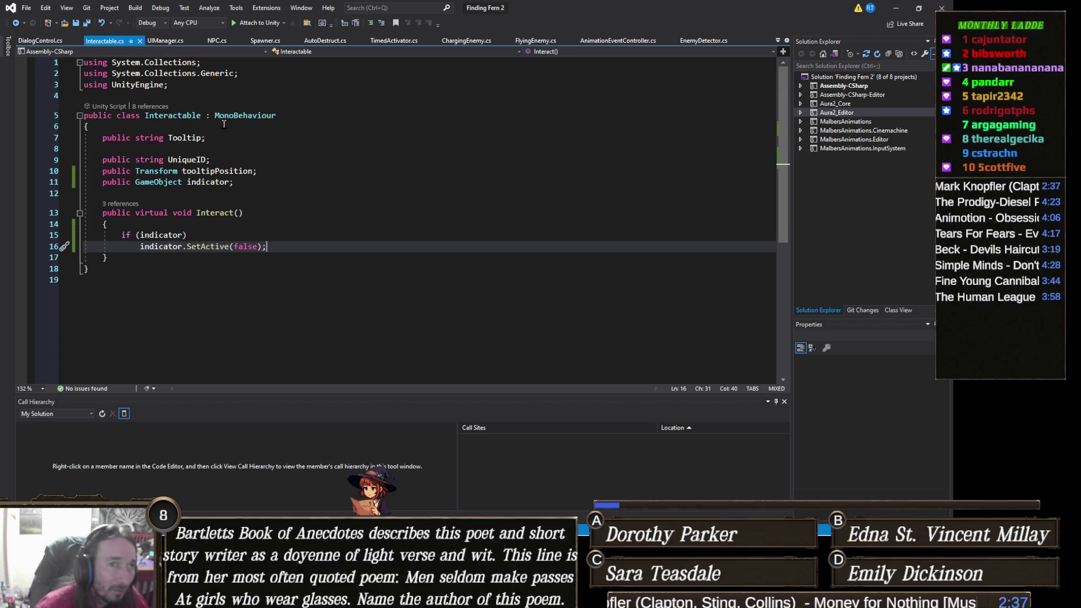
key("ctrl+Tab")
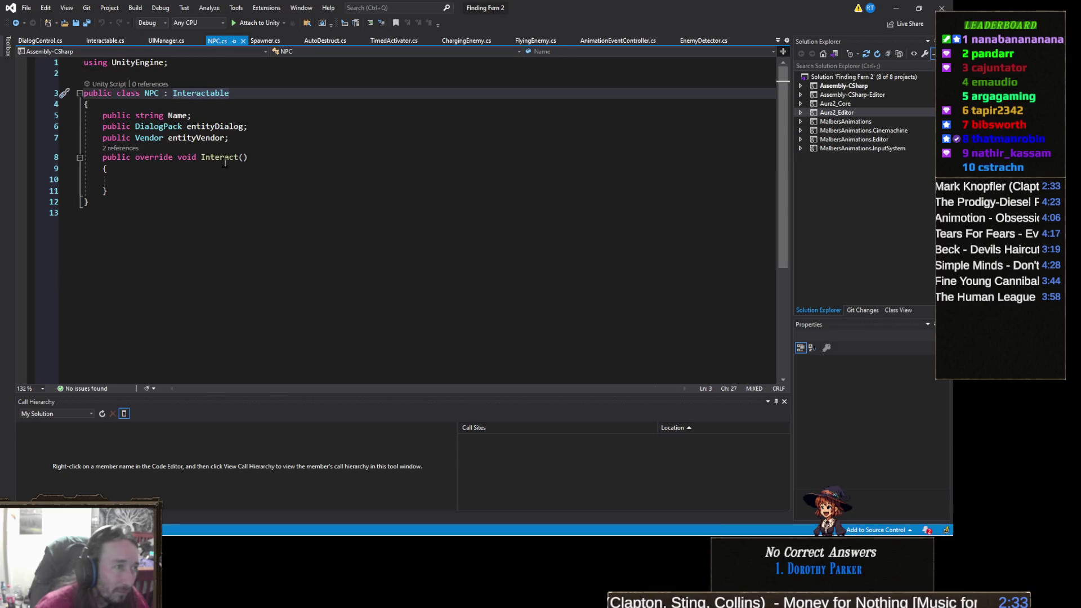
Call base.Interact(); inside the NPC Interact() override
left_click(187, 179)
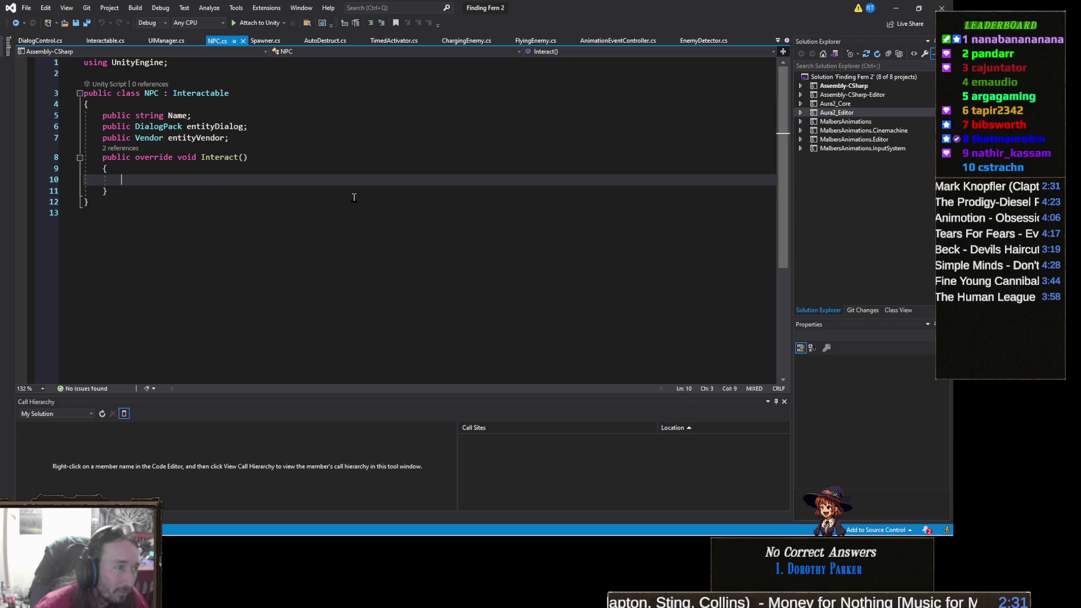
type("base.on")
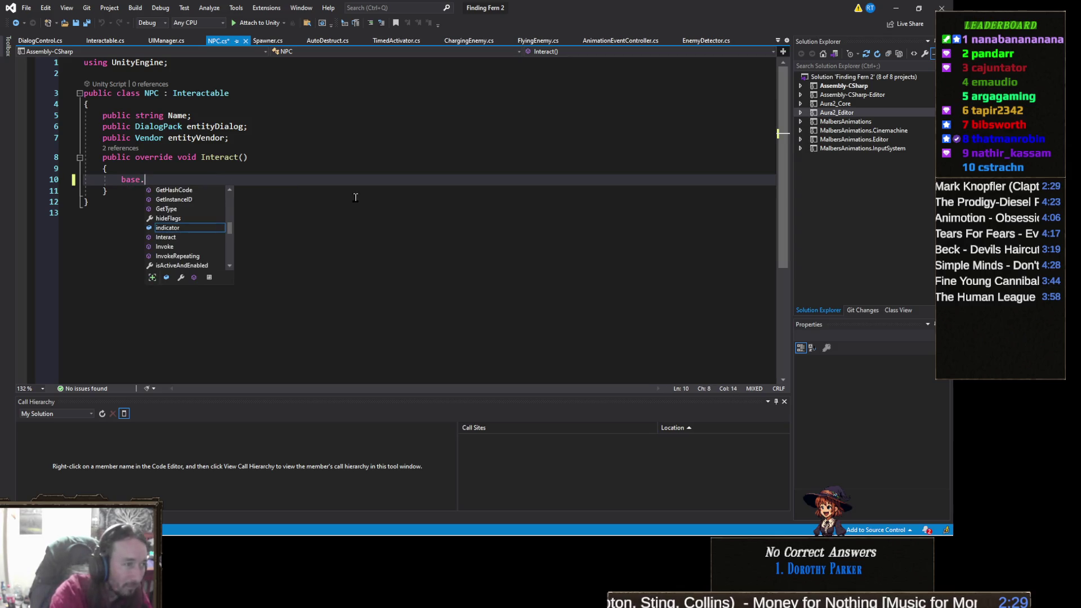
key("BackSpace")
key("BackSpace")
type("inter")
key("ctrl+space")
type("();")
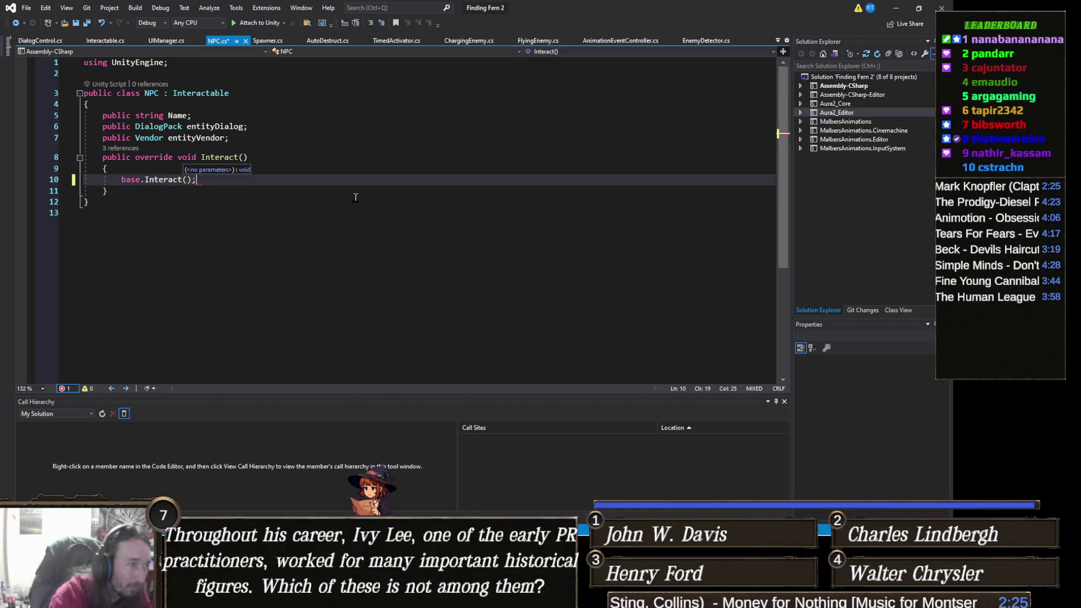
Review the finished Interact override and save NPC.cs
left_click(282, 246)
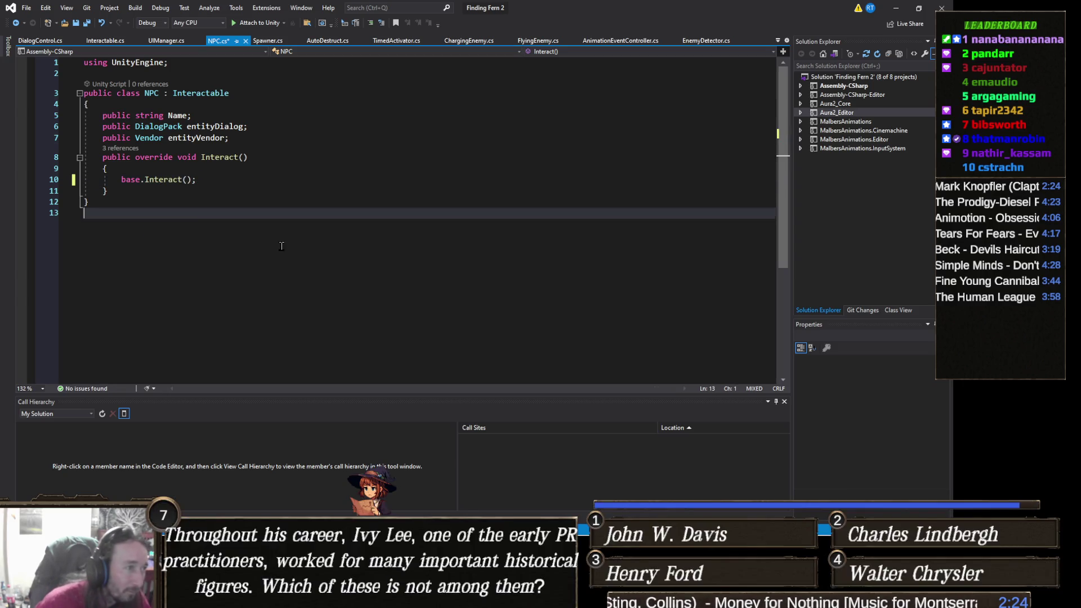
left_click(224, 180)
left_click(219, 202)
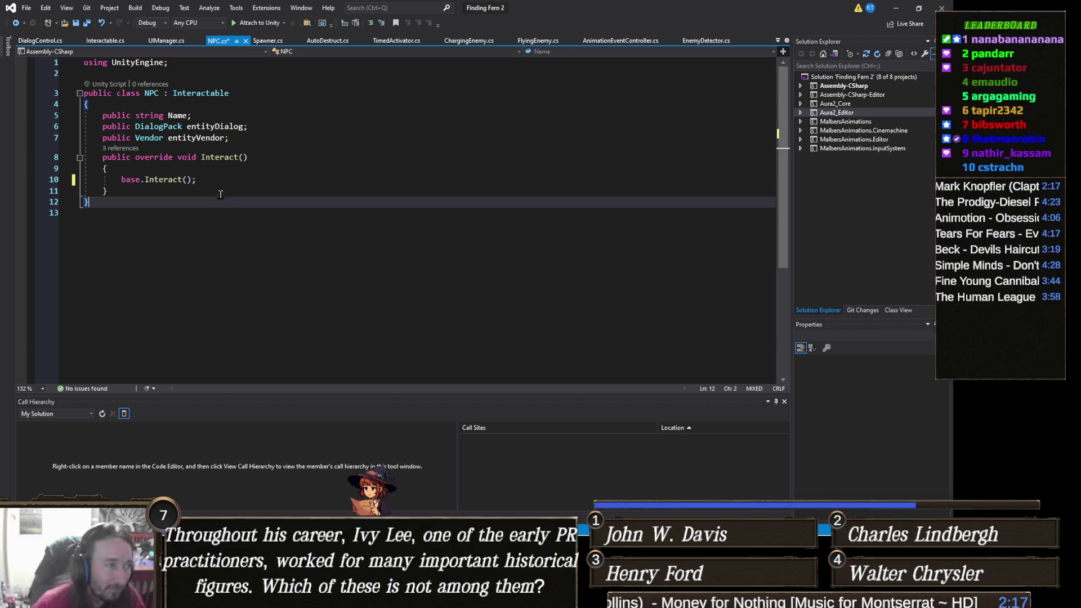
left_click(220, 192)
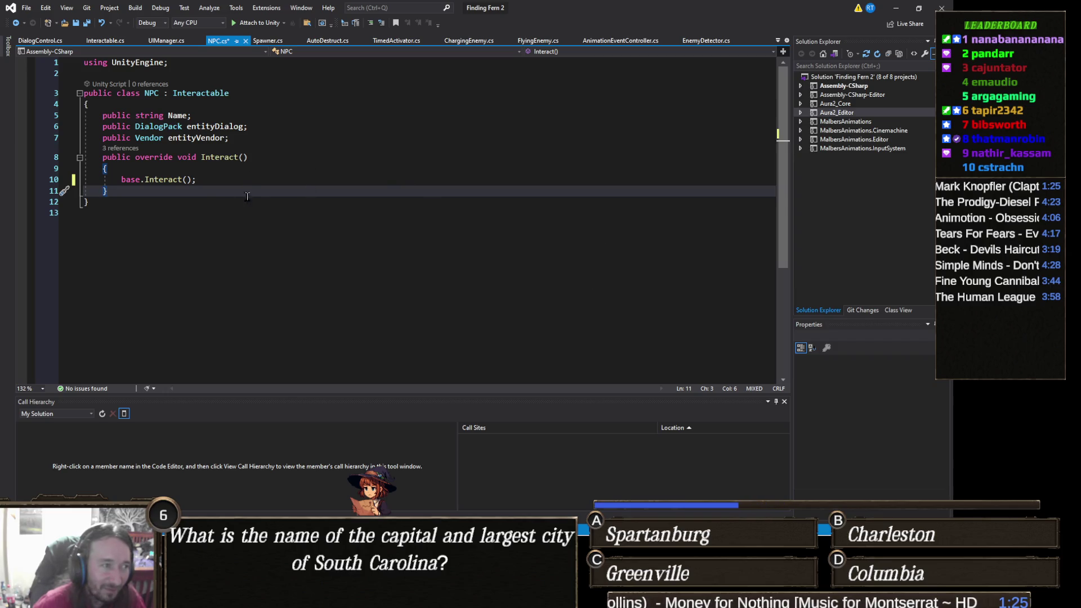
left_click(222, 180)
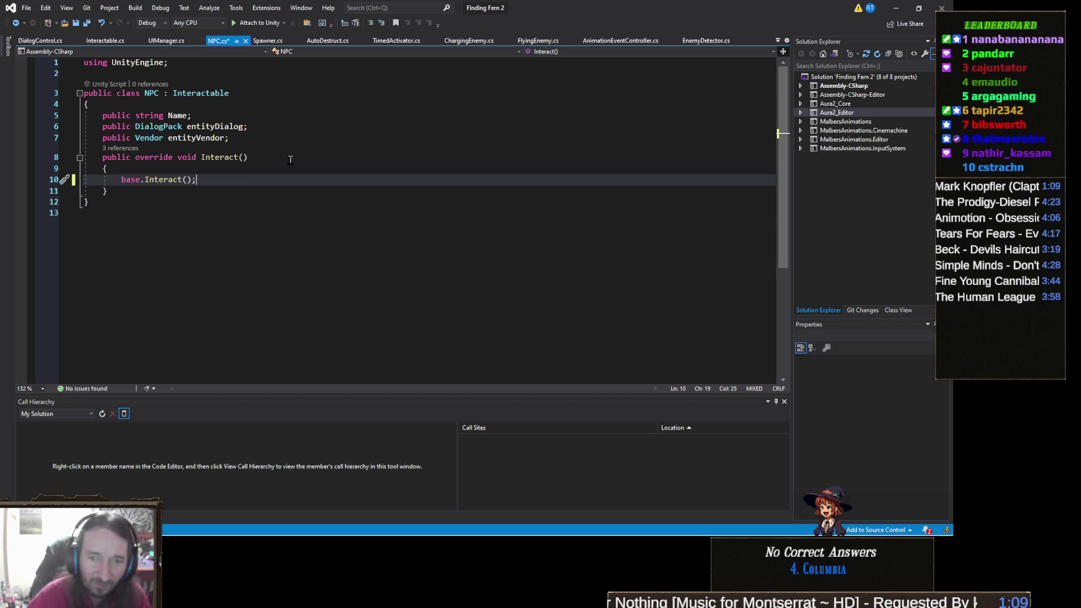
left_click(201, 191)
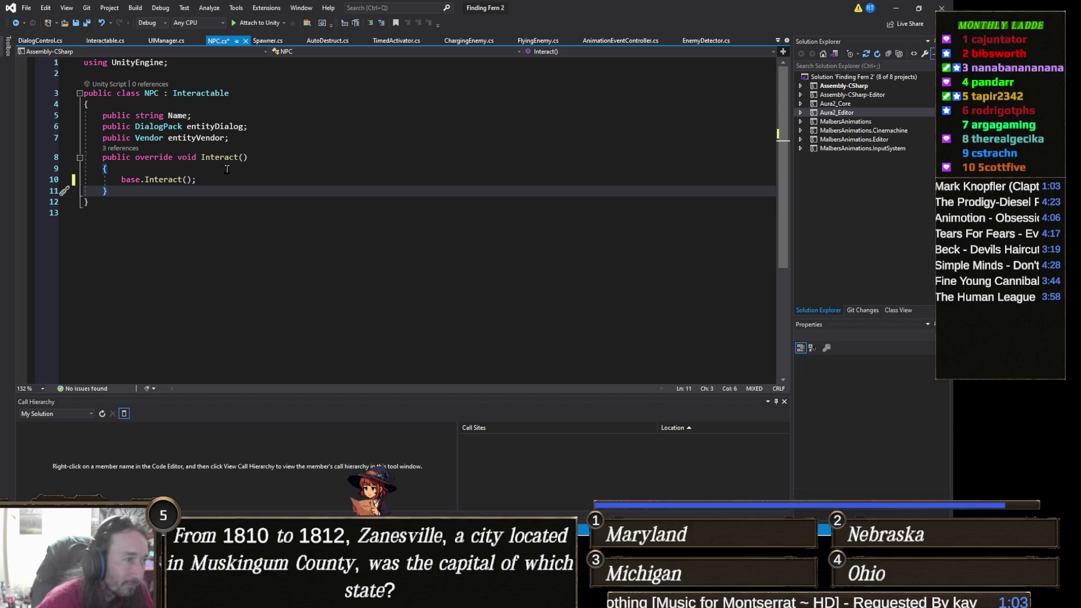
left_click(224, 178)
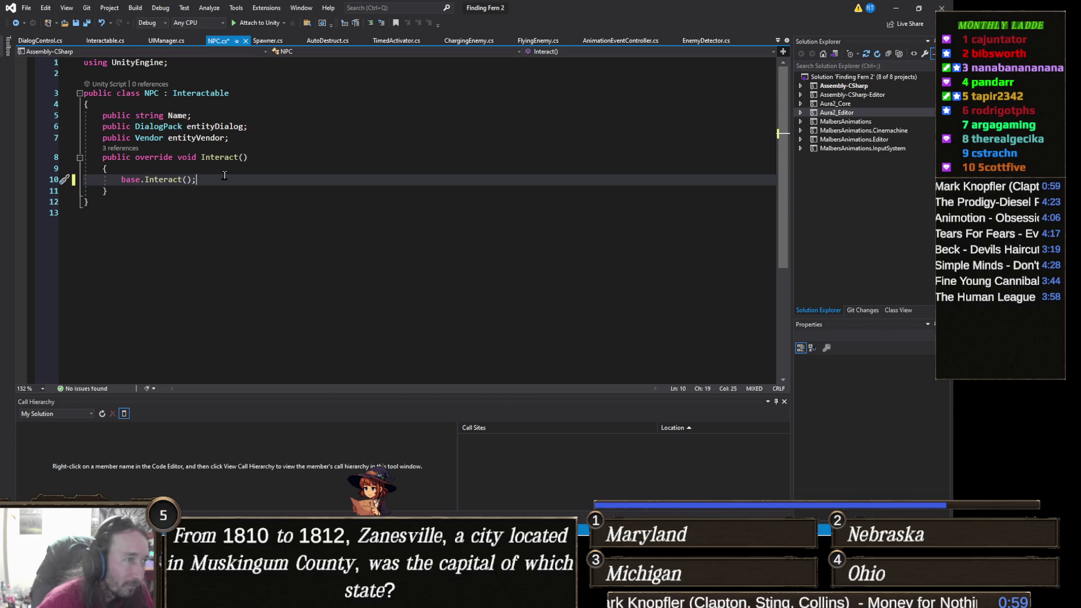
key("ctrl+s")
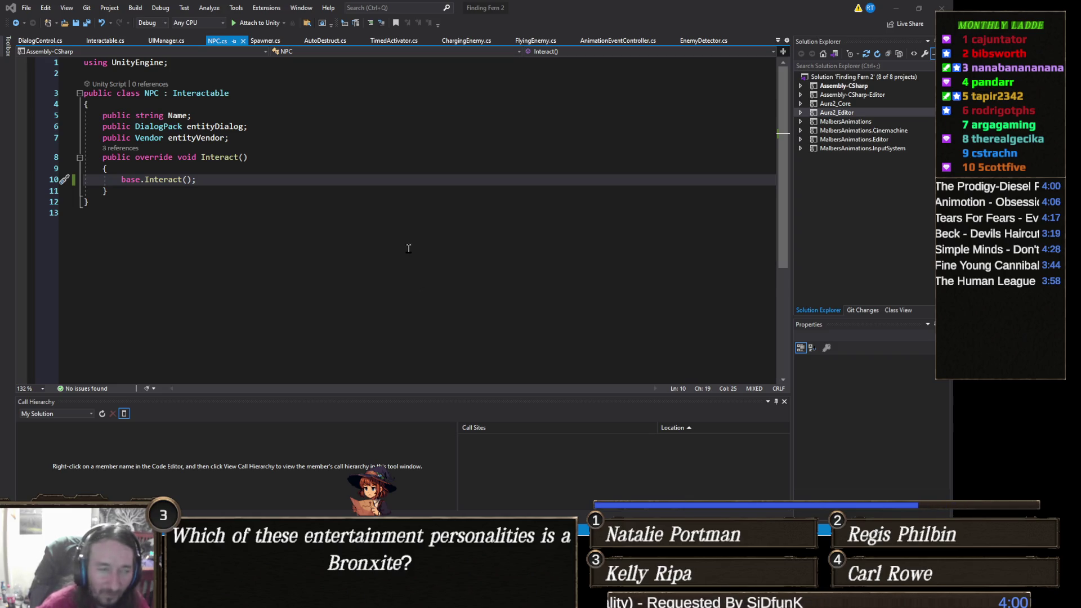
Bring Visual Studio back into focus and show DialogControl.cs
left_click(251, 180)
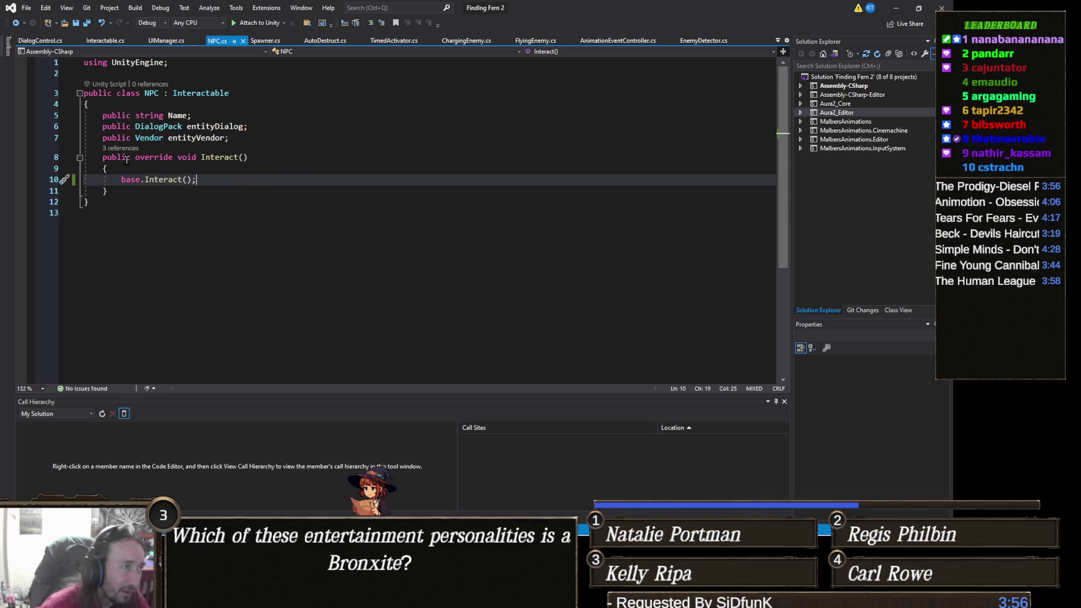
left_click(40, 40)
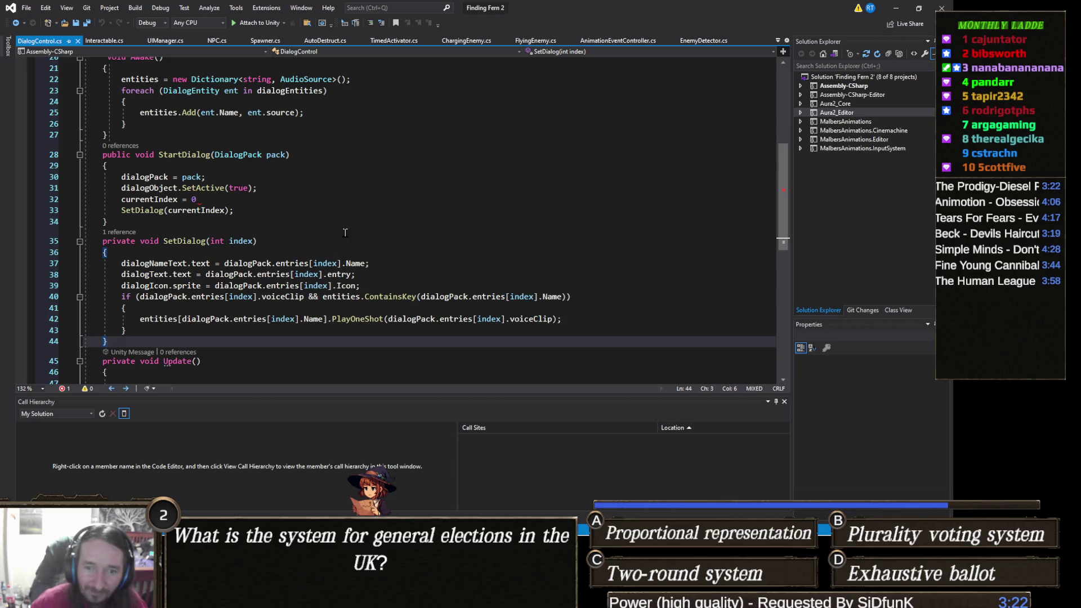
scroll(307, 300, "down", 2)
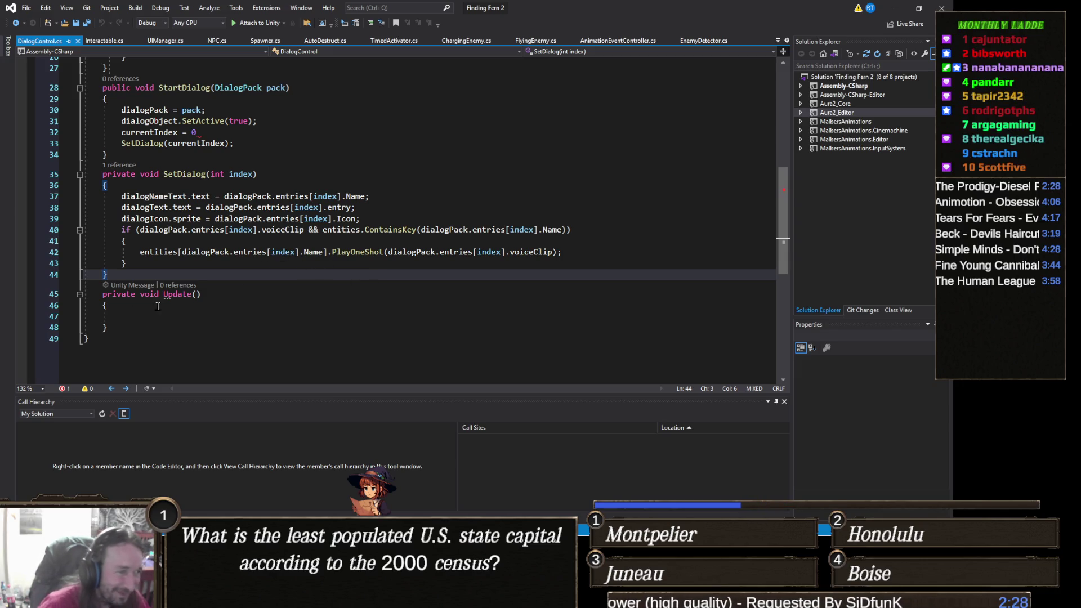
Start an if statement inside the empty Update() method, discarding the mistaken 'void Up' and GetButtonDown text
left_click(175, 266)
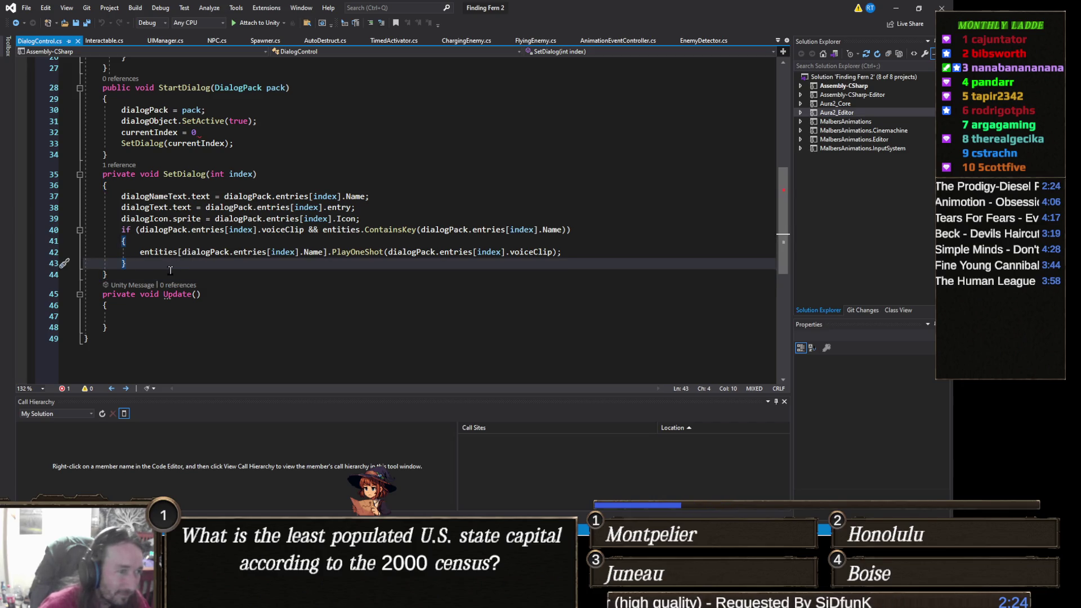
left_click(138, 318)
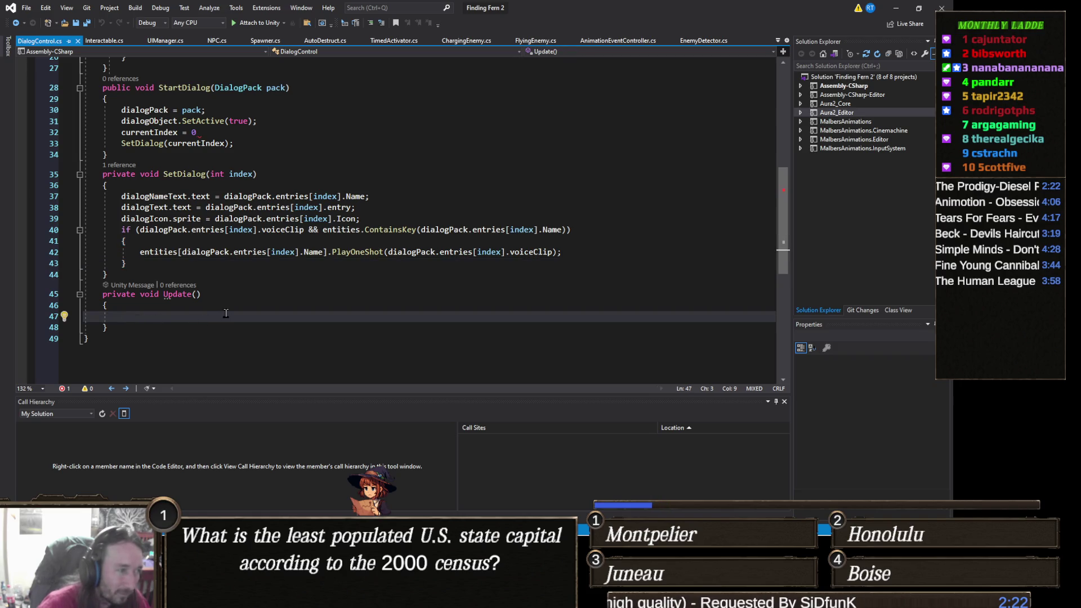
type("void Up")
key("BackSpace")
key("BackSpace")
key("BackSpace")
type("if (I")
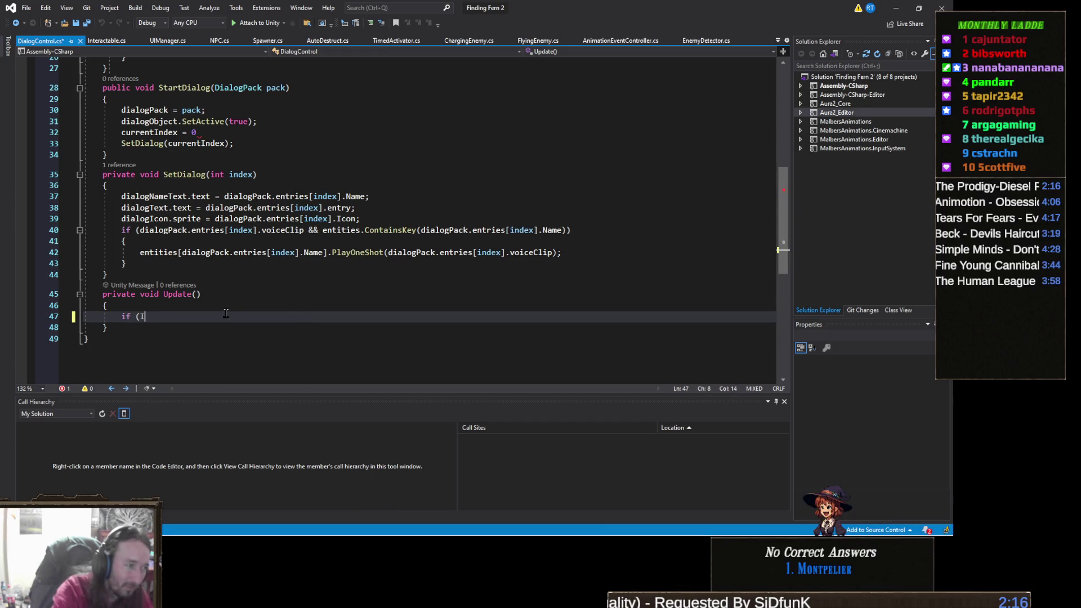
type("nput.get")
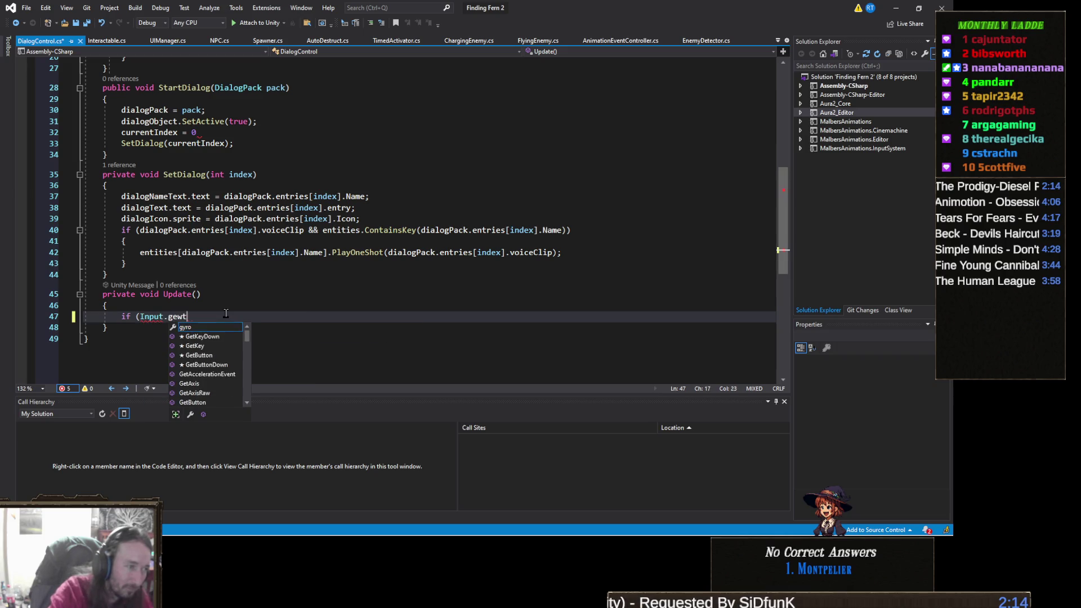
type("bu")
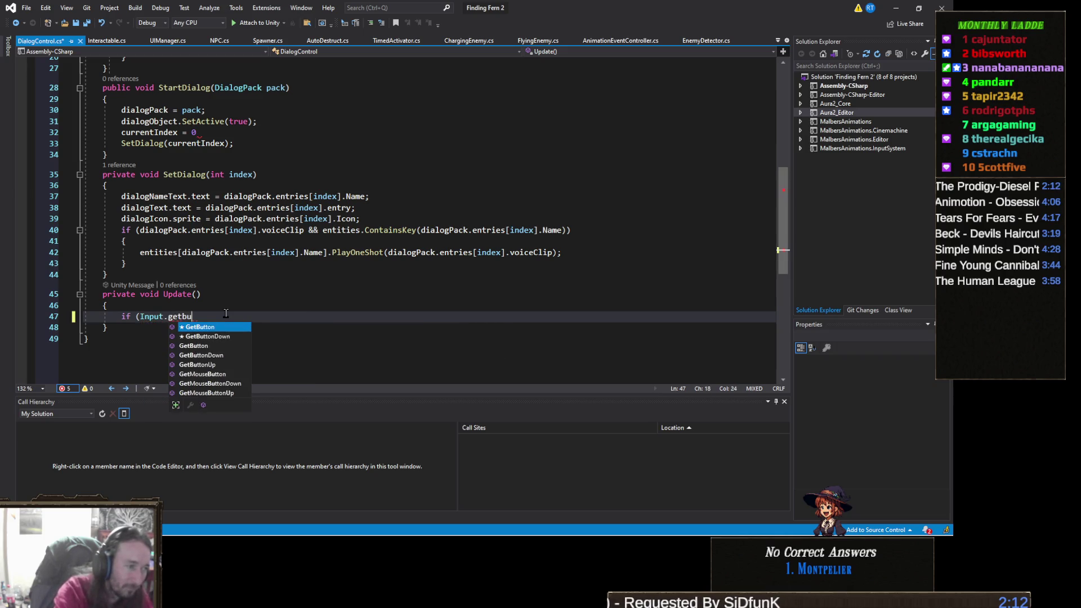
type("ttonDown(")
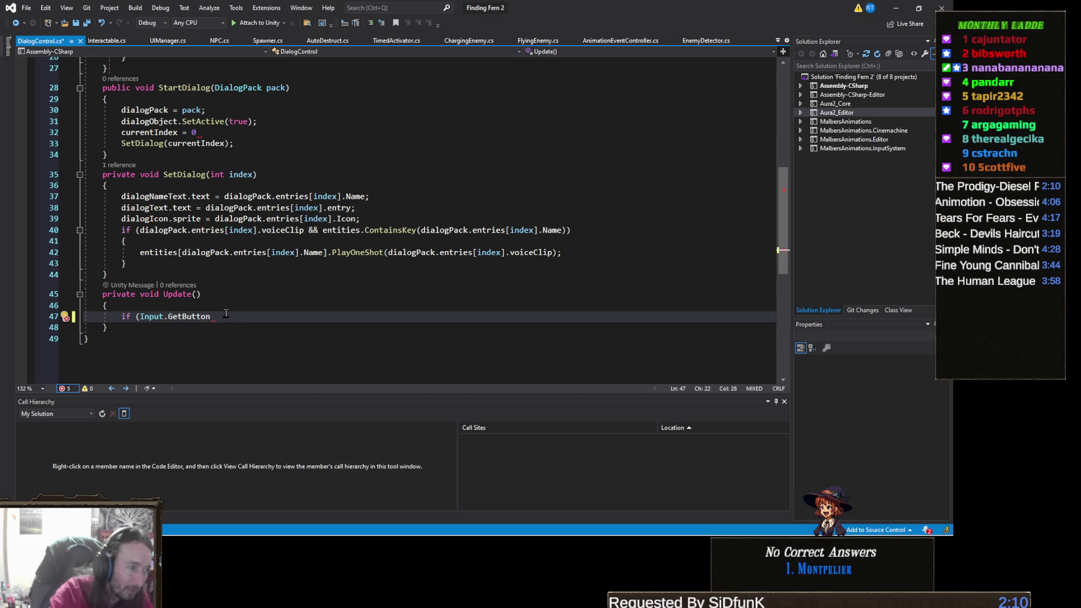
key("BackSpace")
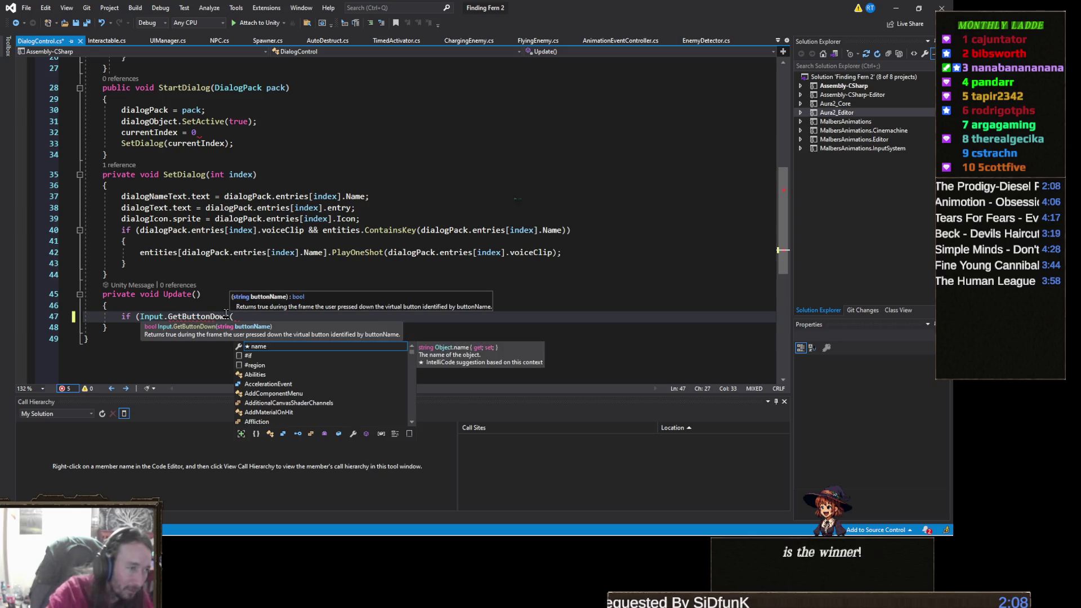
key("Escape")
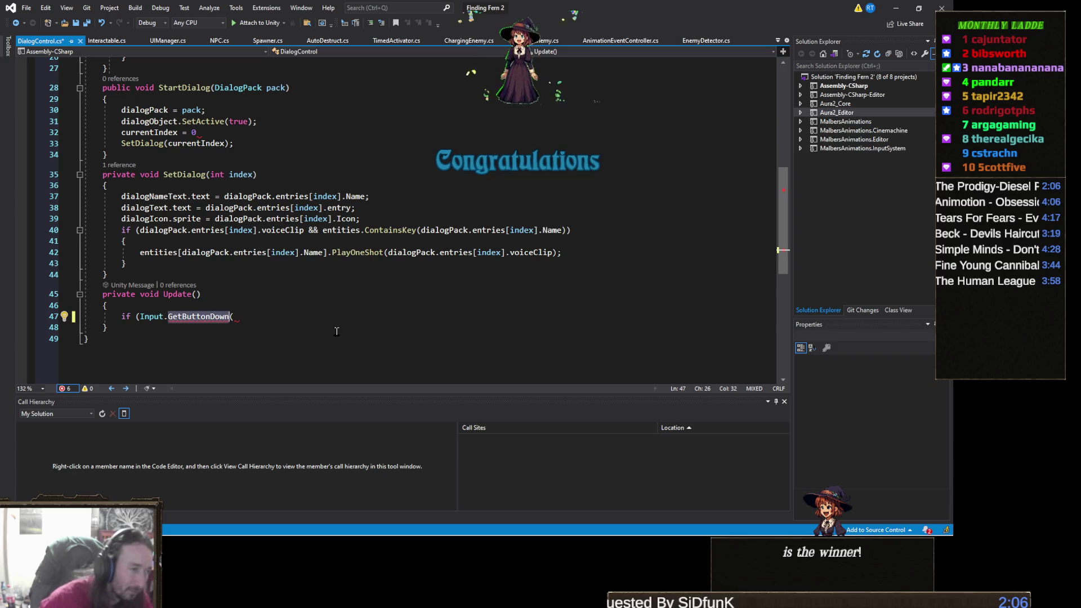
key("ctrl+BackSpace")
key("Delete")
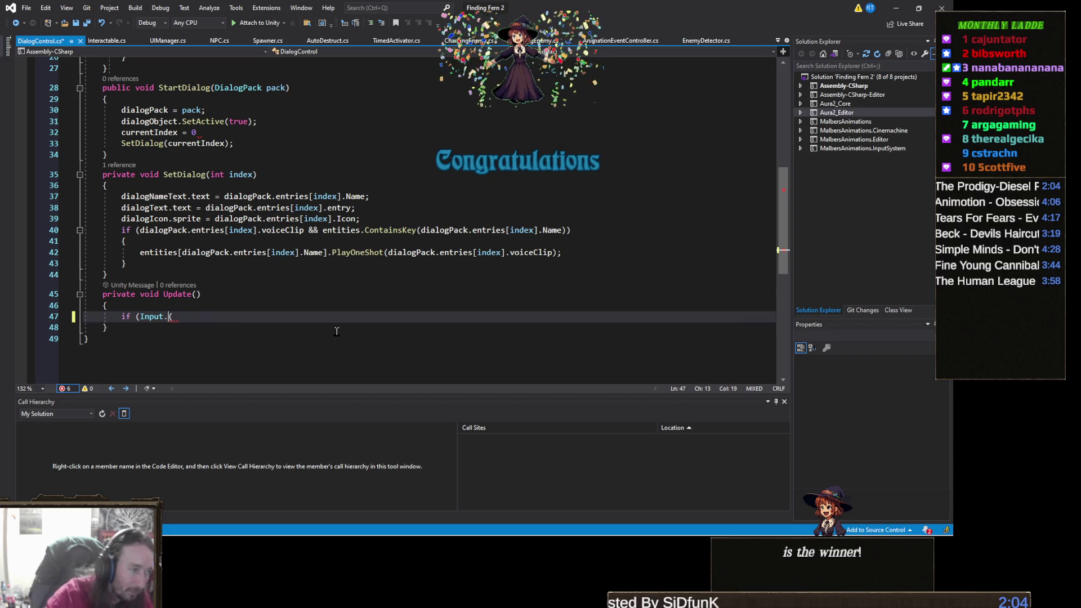
Complete the condition as Input.GetMouseButtonDown(0) using IntelliSense
type("mousebut")
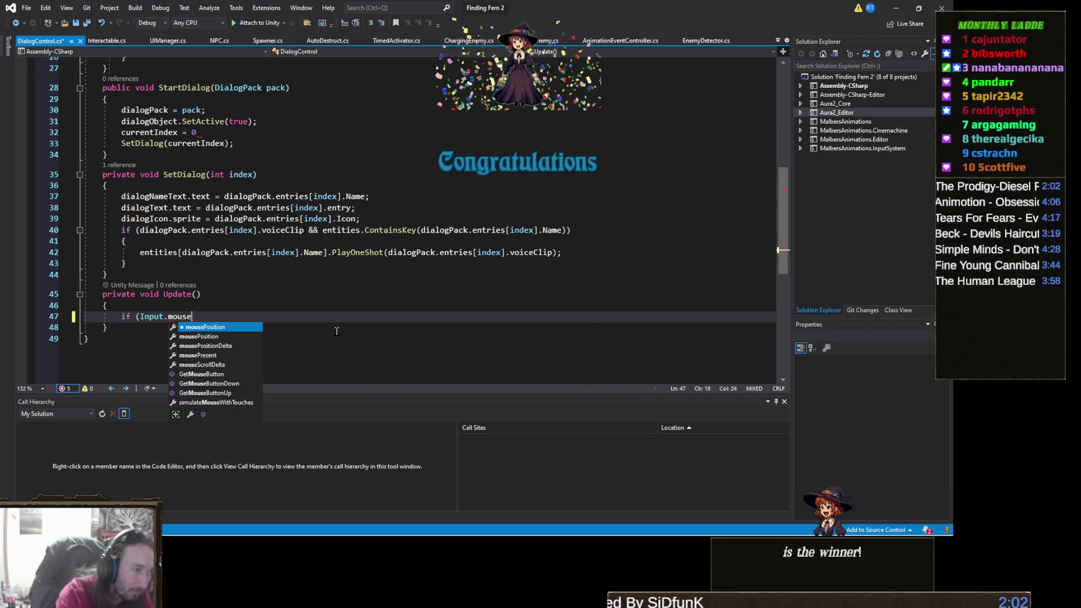
key("Down")
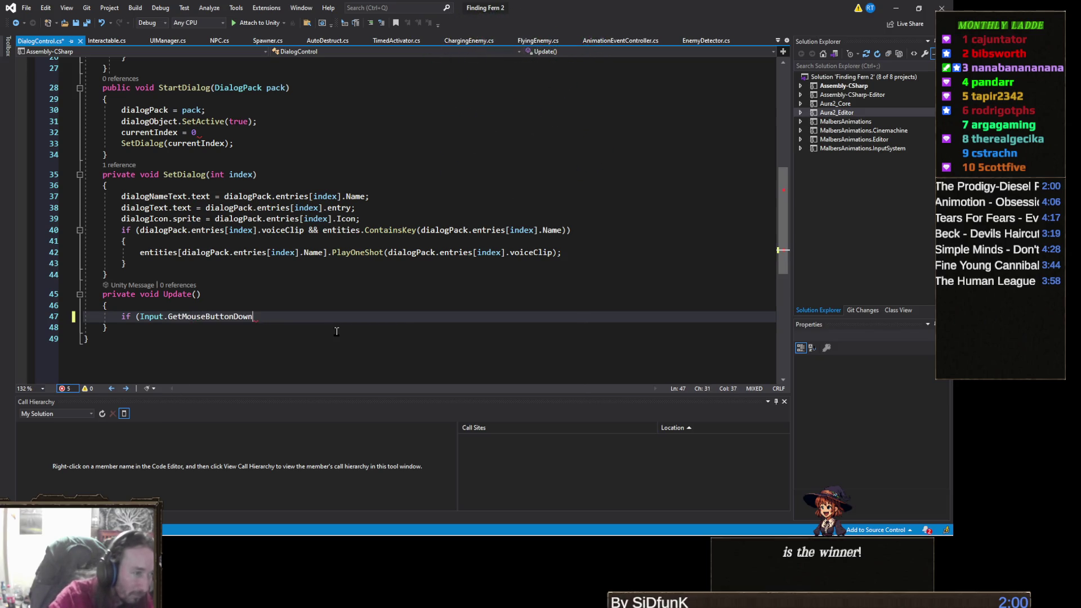
key("Tab")
type("(")
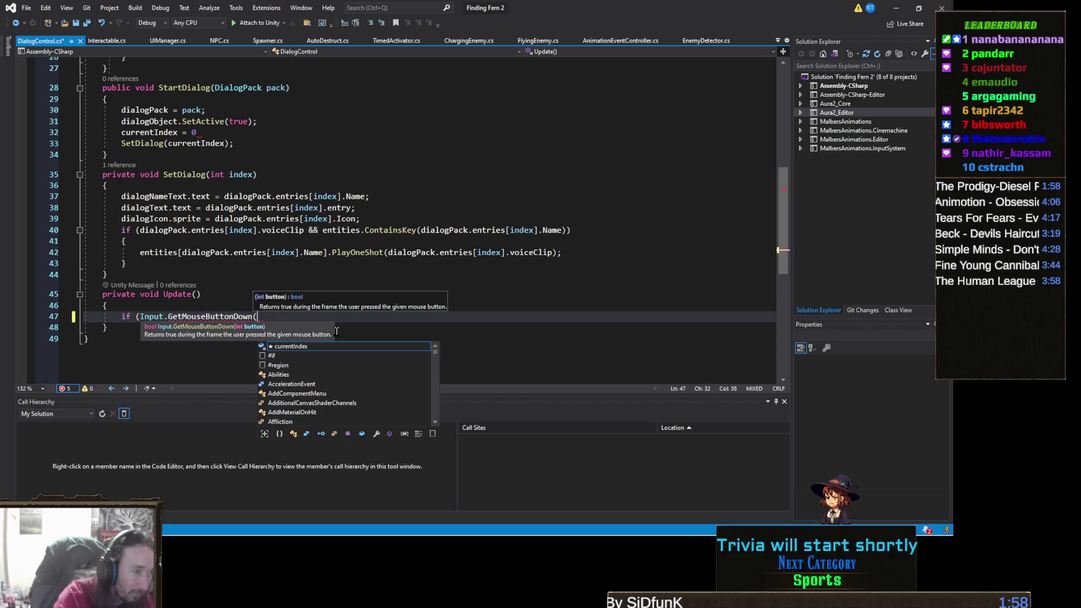
type("0))")
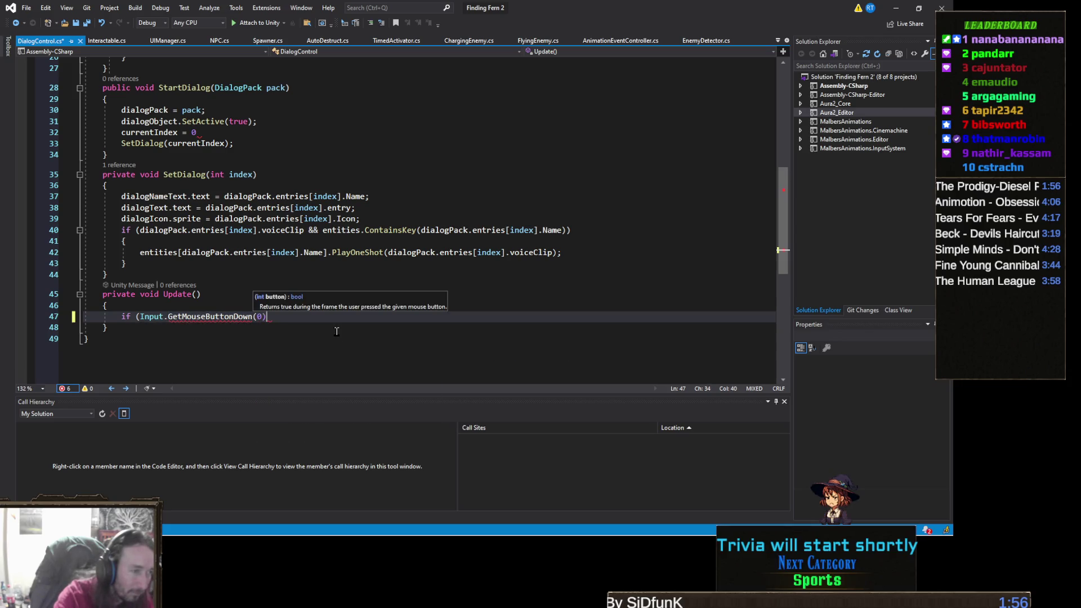
Add an empty brace block under the mouse-click check and switch to the browser chair photo
key("Return")
type("{")
key("Return")
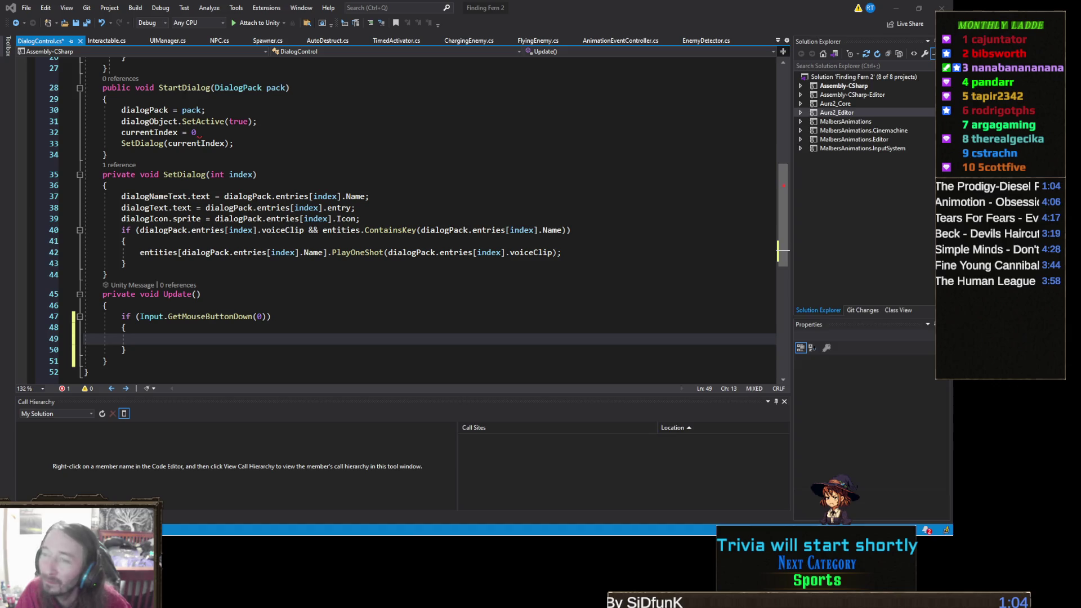
key("alt+Tab")
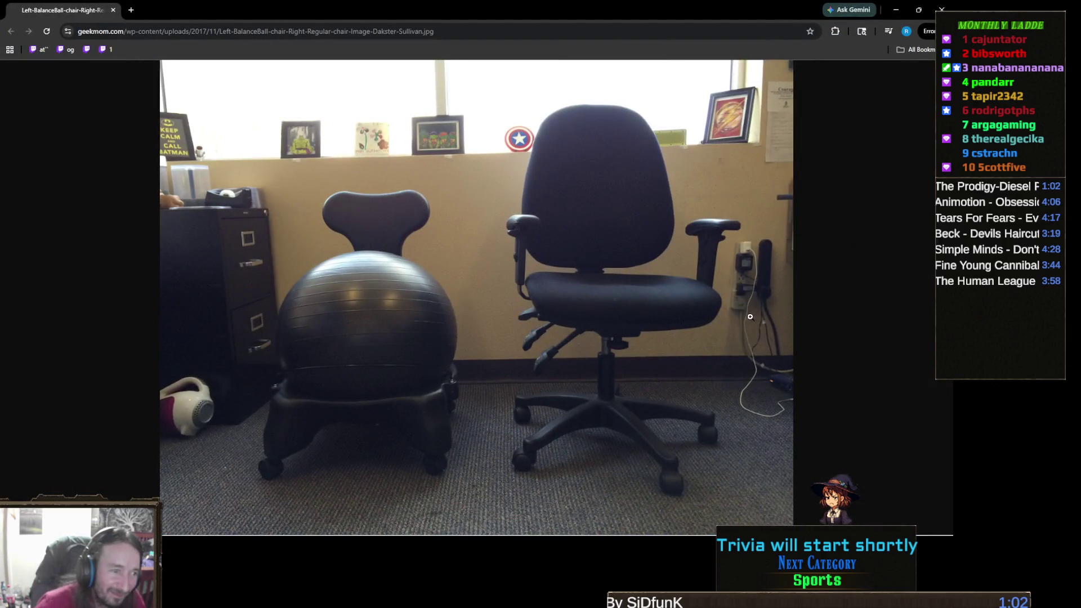